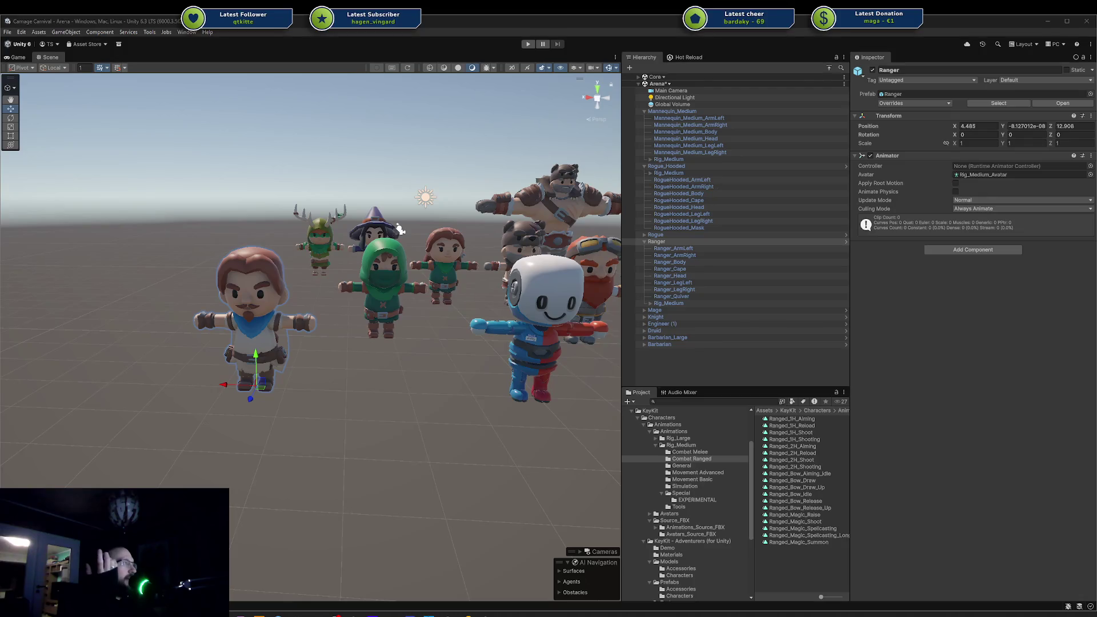
Push Rogue_Hooded further back along Z to 12.153.
{"action": "left_click", "coordinate": [367, 372]}
{"action": "mouse_move", "coordinate": [367, 372]}
{"action": "left_mouse_down"}
{"action": "mouse_move", "coordinate": [293, 360]}
{"action": "mouse_move", "coordinate": [328, 323]}
{"action": "mouse_move", "coordinate": [295, 330]}
{"action": "mouse_move", "coordinate": [446, 318]}
{"action": "mouse_move", "coordinate": [503, 297]}
{"action": "mouse_move", "coordinate": [490, 269]}
{"action": "mouse_move", "coordinate": [337, 335]}
{"action": "mouse_move", "coordinate": [288, 335]}
{"action": "mouse_move", "coordinate": [276, 357]}
{"action": "mouse_move", "coordinate": [345, 258]}
{"action": "left_mouse_up"}
{"action": "left_click", "coordinate": [345, 258]}
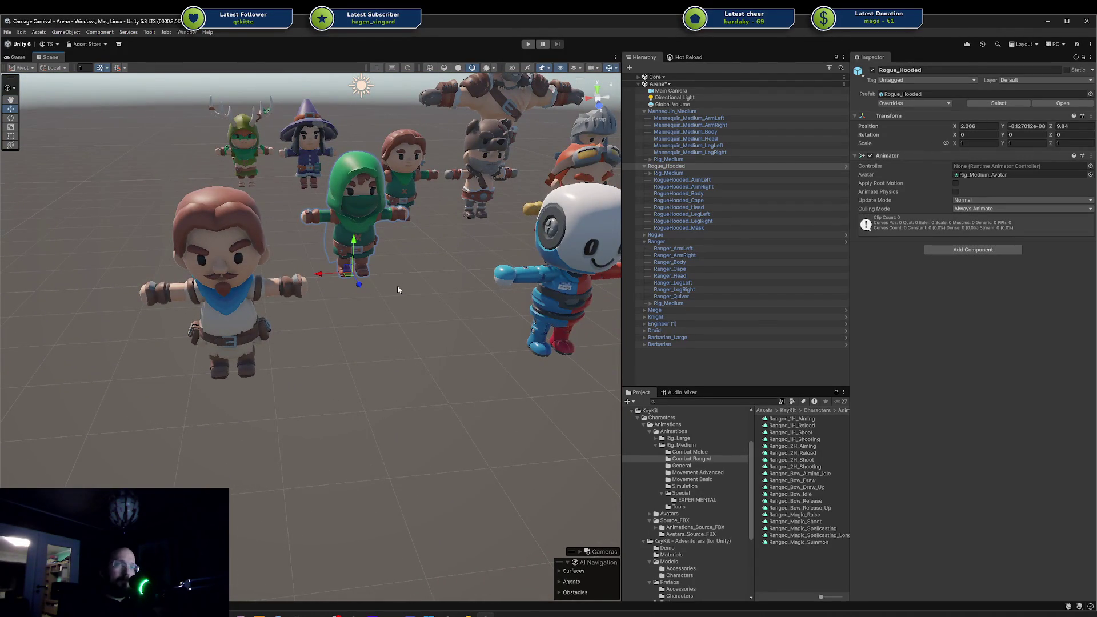
{"action": "key", "text": "f"}
{"action": "mouse_move", "coordinate": [416, 255]}
{"action": "left_mouse_down"}
{"action": "mouse_move", "coordinate": [225, 220]}
{"action": "mouse_move", "coordinate": [344, 325]}
{"action": "mouse_move", "coordinate": [296, 394]}
{"action": "mouse_move", "coordinate": [173, 447]}
{"action": "left_mouse_up"}
{"action": "scroll", "coordinate": [309, 385], "scroll_direction": "down", "scroll_amount": 3}
{"action": "mouse_move", "coordinate": [310, 385]}
{"action": "left_mouse_down"}
{"action": "mouse_move", "coordinate": [358, 355]}
{"action": "mouse_move", "coordinate": [360, 372]}
{"action": "left_mouse_up"}
Move Engineer (1) forward in the character lineup.
{"action": "left_click", "coordinate": [534, 365]}
{"action": "left_click_drag", "start_coordinate": [521, 433], "coordinate": [499, 487]}
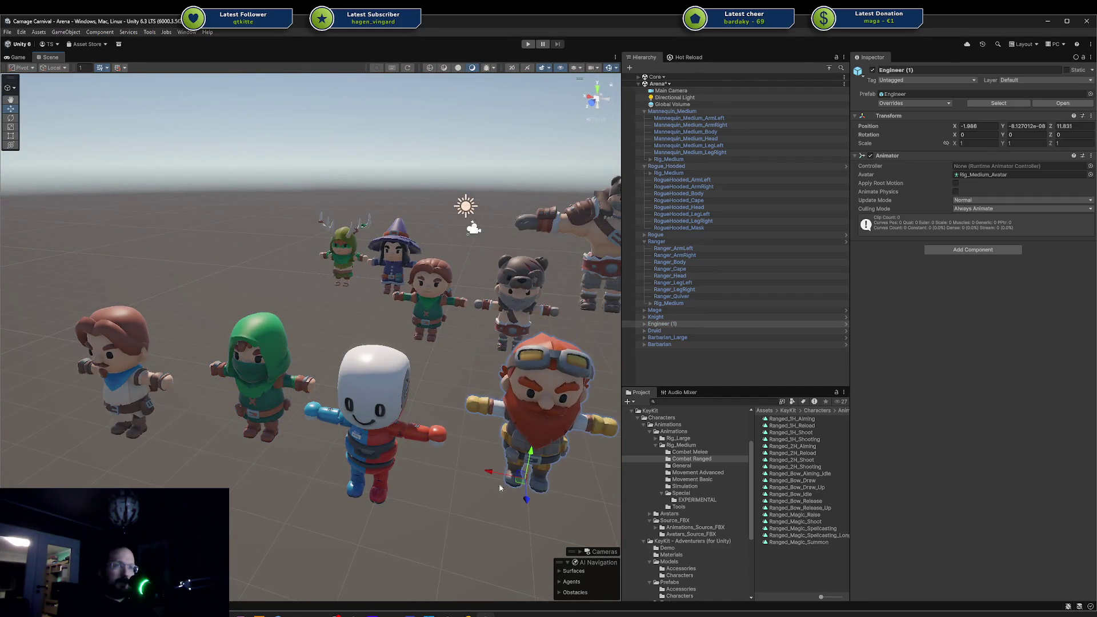
{"action": "left_click", "coordinate": [331, 310]}
{"action": "left_click_drag", "start_coordinate": [330, 310], "coordinate": [443, 368]}
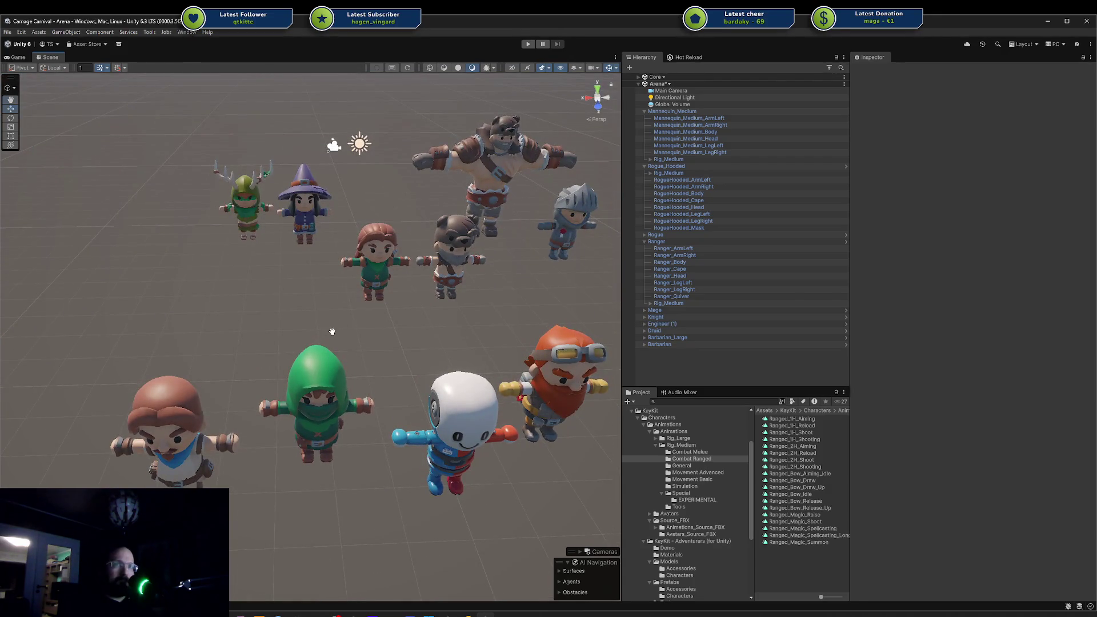
{"action": "mouse_move", "coordinate": [331, 332]}
{"action": "left_mouse_down"}
{"action": "mouse_move", "coordinate": [350, 281]}
{"action": "mouse_move", "coordinate": [393, 283]}
{"action": "mouse_move", "coordinate": [468, 251]}
{"action": "left_mouse_up"}
Select the Mage and the Druid together.
{"action": "left_click", "coordinate": [497, 240]}
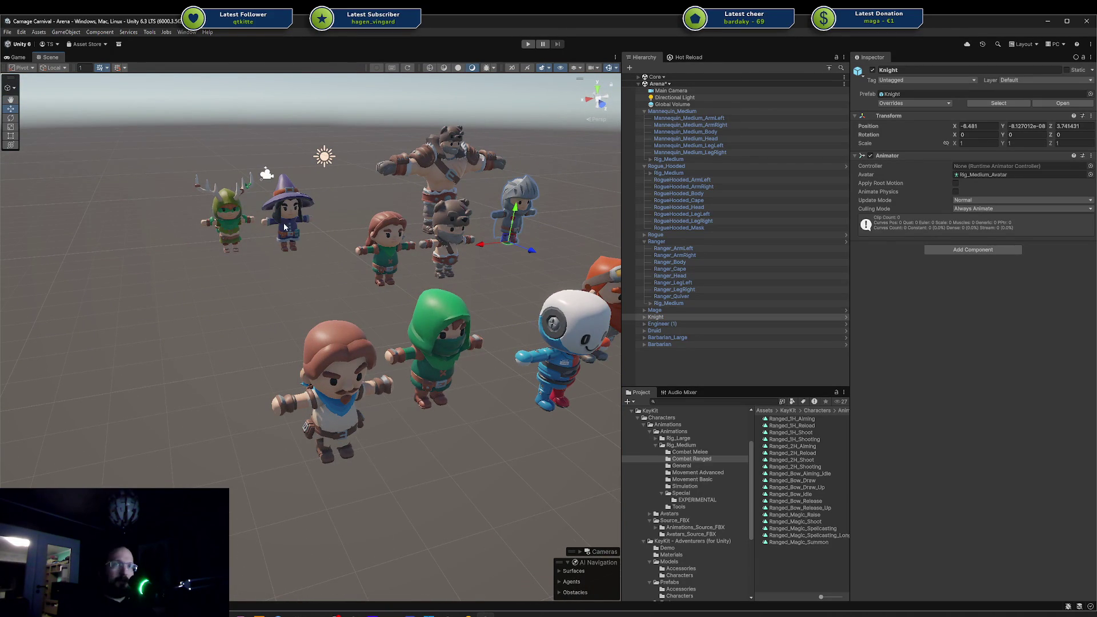
{"action": "left_click", "coordinate": [307, 270]}
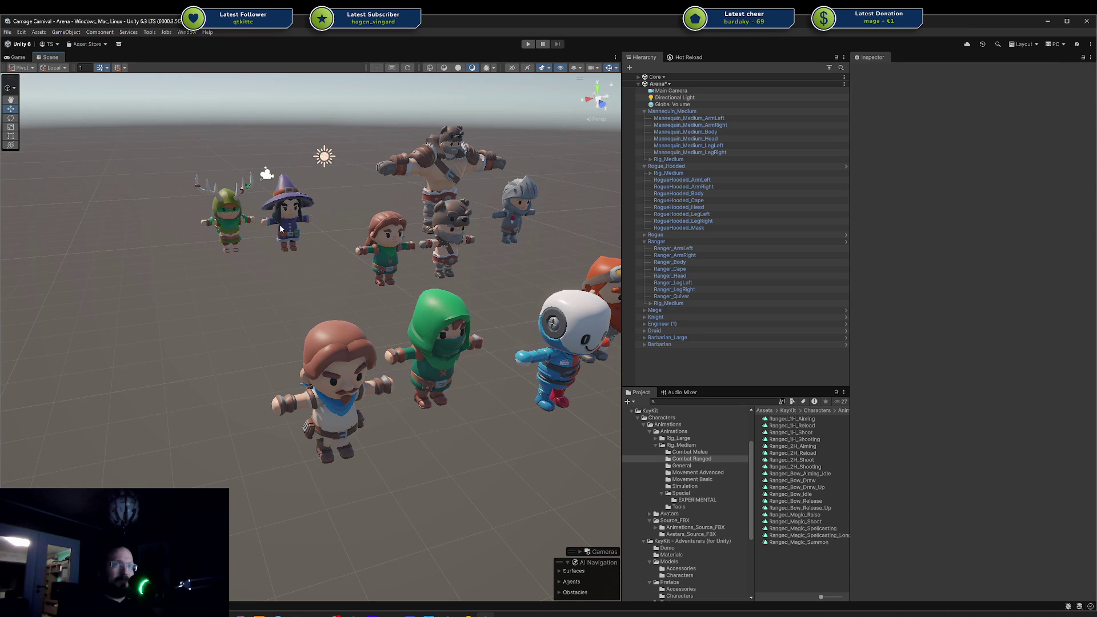
{"action": "left_click", "coordinate": [303, 227]}
{"action": "left_click", "coordinate": [220, 228], "text": "ctrl"}
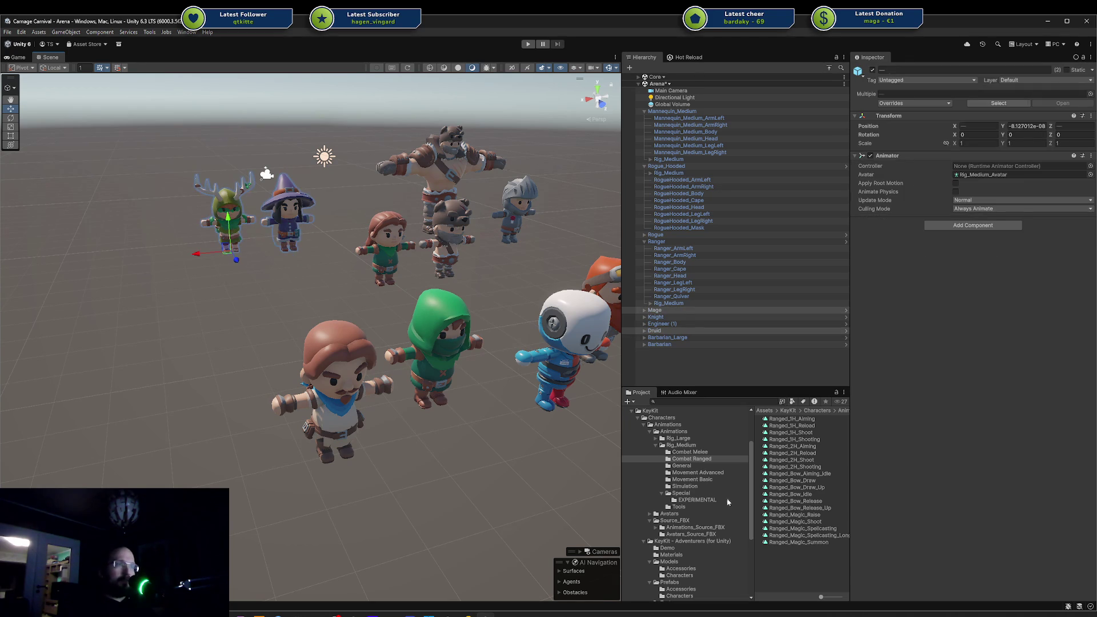
Browse the Characters prefabs folder and the Druid textures folder.
{"action": "scroll", "coordinate": [697, 535], "scroll_direction": "down", "scroll_amount": 3}
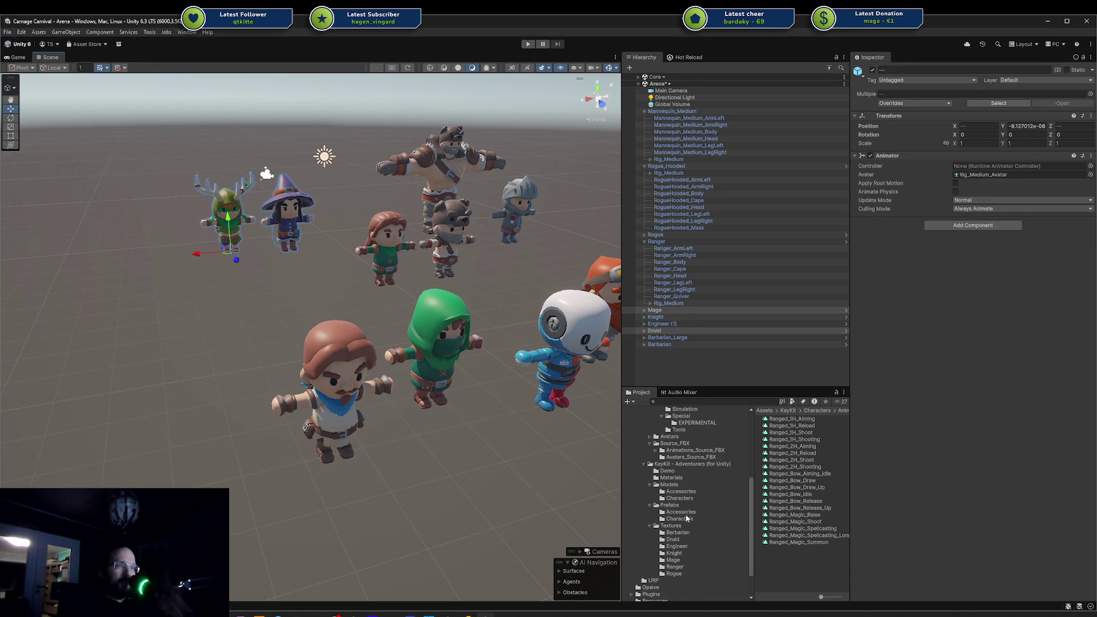
{"action": "left_click", "coordinate": [686, 519]}
{"action": "left_click", "coordinate": [685, 526]}
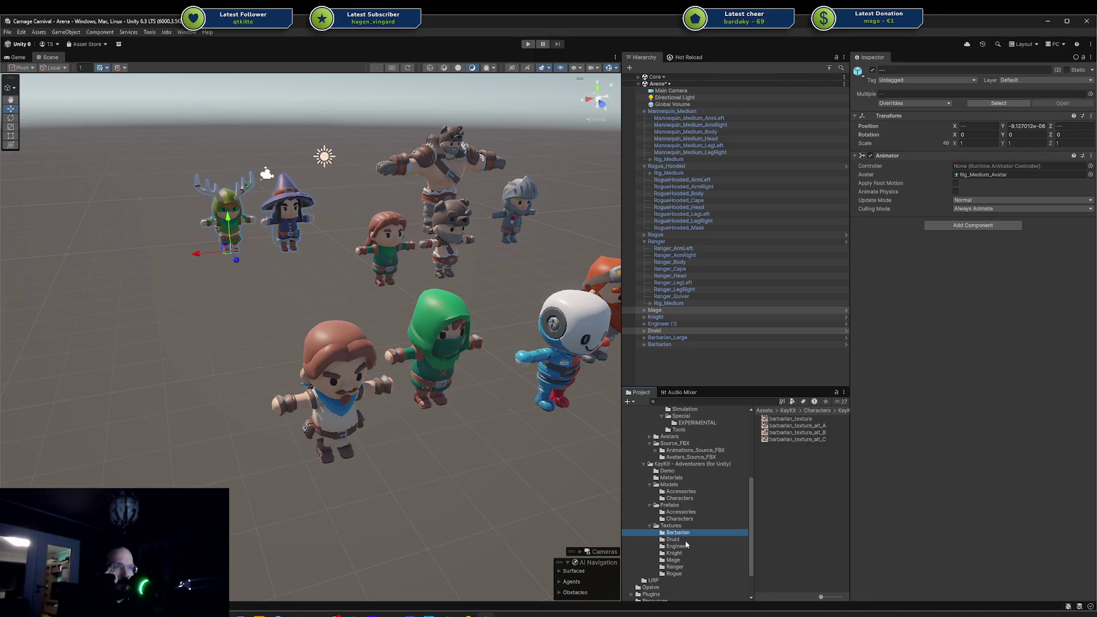
{"action": "left_click", "coordinate": [685, 539]}
{"action": "left_click", "coordinate": [686, 518]}
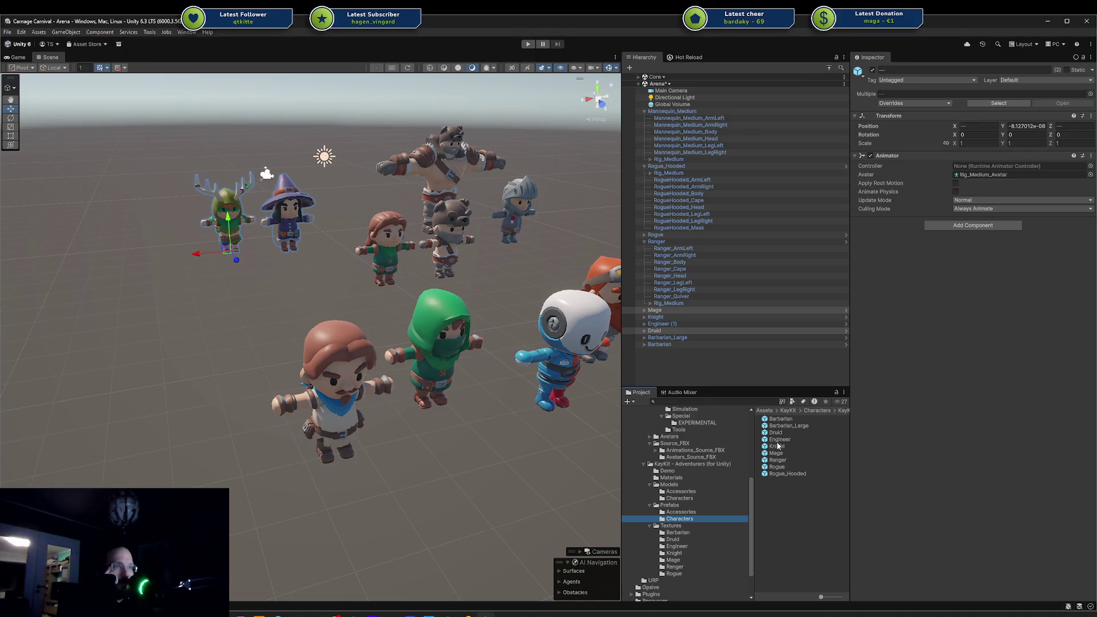
{"action": "scroll", "coordinate": [710, 463], "scroll_direction": "up", "scroll_amount": 3}
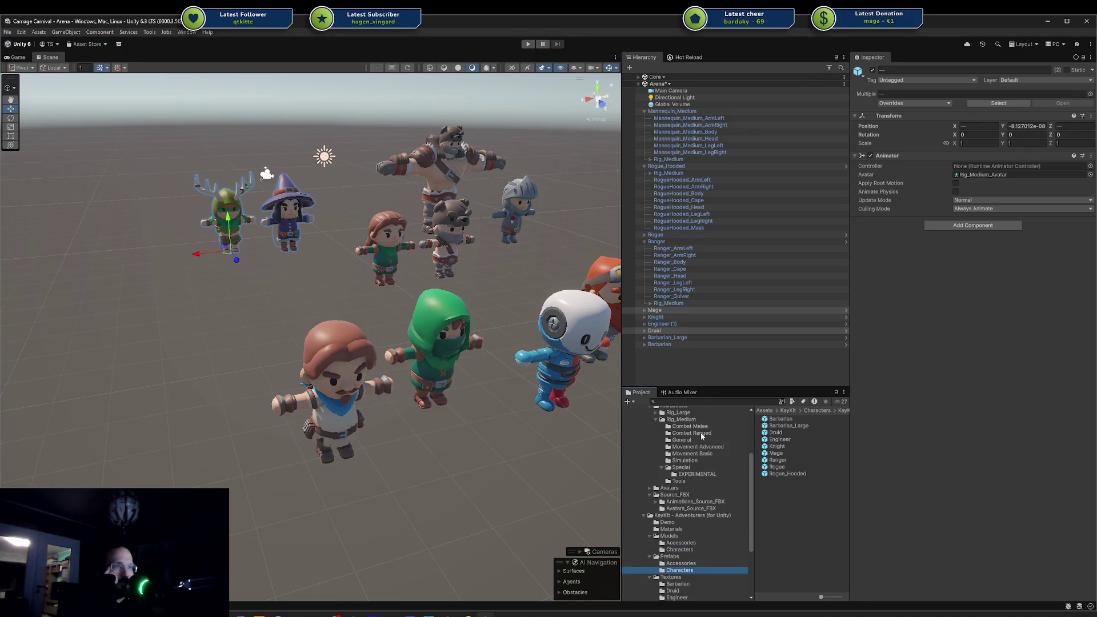
Open Models > Characters, expand and collapse Rogue_Hooded, and select the rogue in the scene.
{"action": "left_click", "coordinate": [682, 541]}
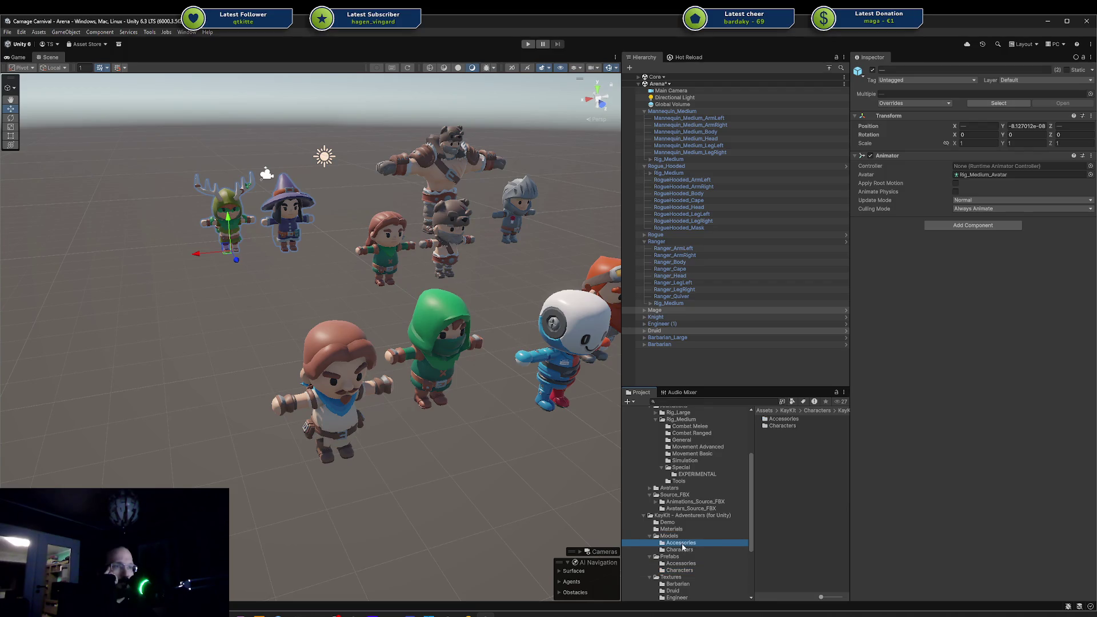
{"action": "left_click", "coordinate": [685, 550]}
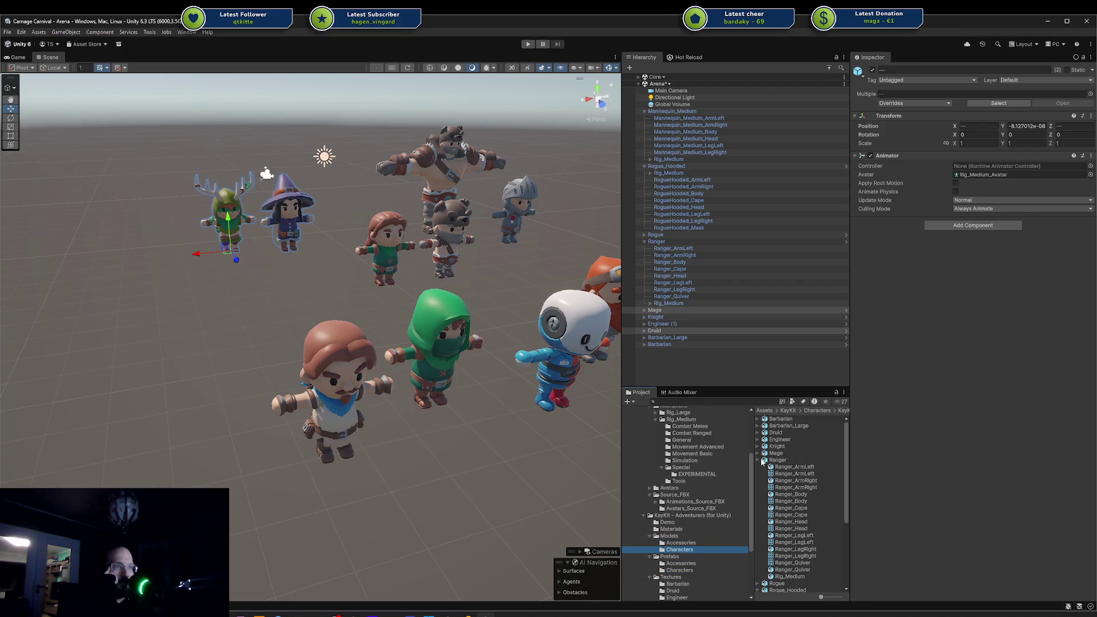
{"action": "left_click", "coordinate": [758, 473]}
{"action": "left_click", "coordinate": [759, 474]}
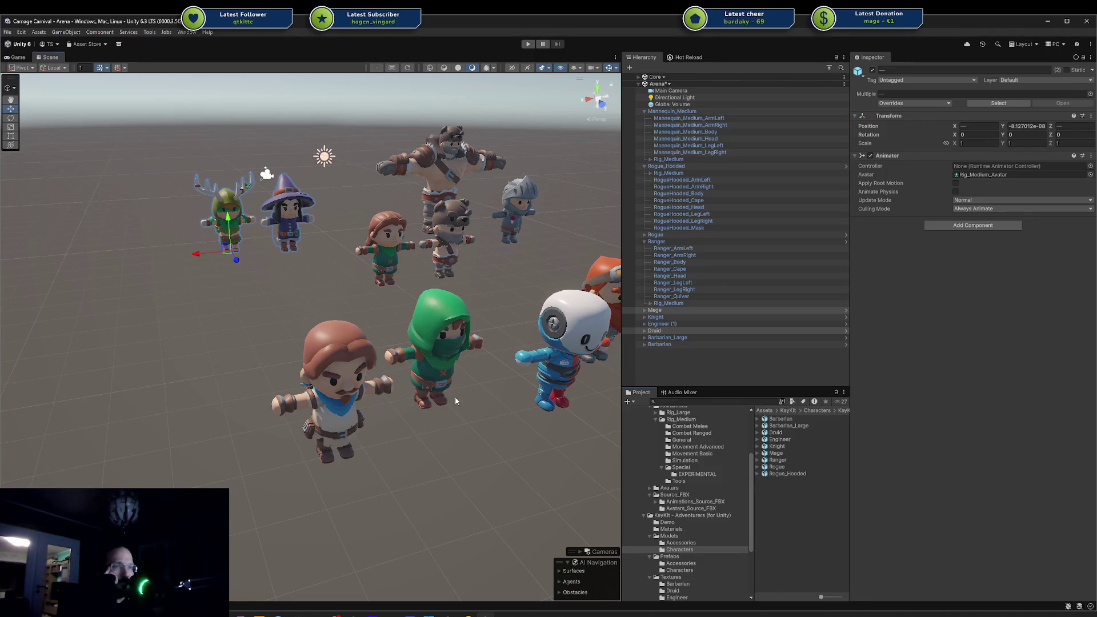
{"action": "scroll", "coordinate": [454, 400], "scroll_direction": "down", "scroll_amount": 3}
{"action": "left_click", "coordinate": [316, 349]}
{"action": "mouse_move", "coordinate": [316, 348]}
{"action": "left_mouse_down"}
{"action": "mouse_move", "coordinate": [361, 401]}
{"action": "mouse_move", "coordinate": [343, 394]}
{"action": "mouse_move", "coordinate": [377, 399]}
{"action": "mouse_move", "coordinate": [448, 375]}
{"action": "mouse_move", "coordinate": [400, 386]}
{"action": "left_mouse_up"}
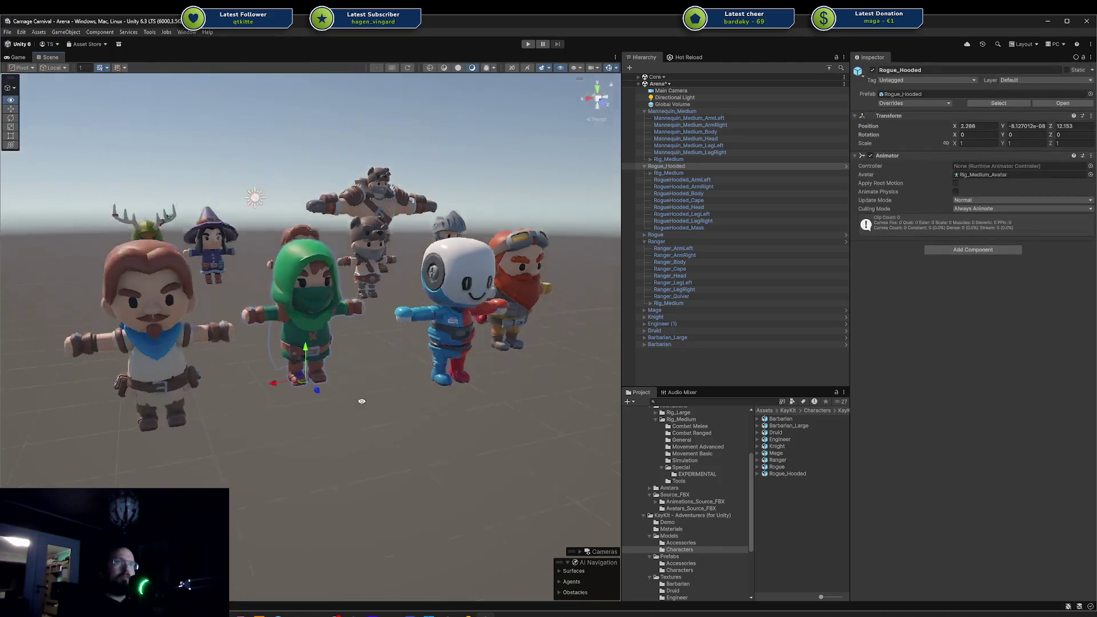
{"action": "left_click", "coordinate": [437, 272]}
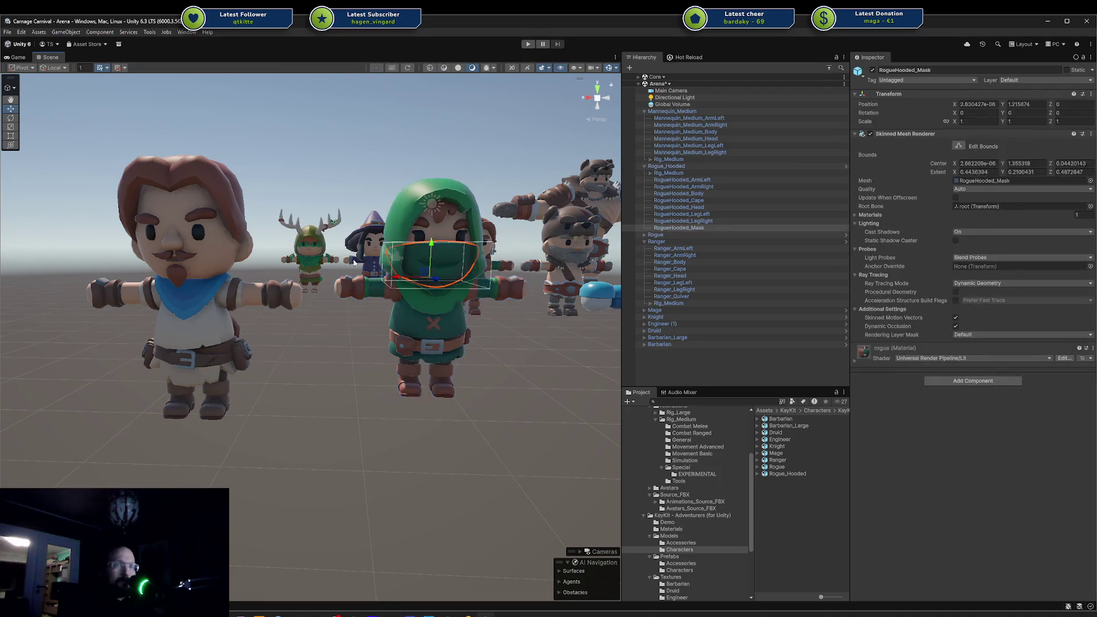
{"action": "mouse_move", "coordinate": [354, 261]}
{"action": "left_mouse_down"}
{"action": "mouse_move", "coordinate": [349, 311]}
{"action": "mouse_move", "coordinate": [482, 301]}
{"action": "left_mouse_up"}
{"action": "left_click", "coordinate": [455, 268]}
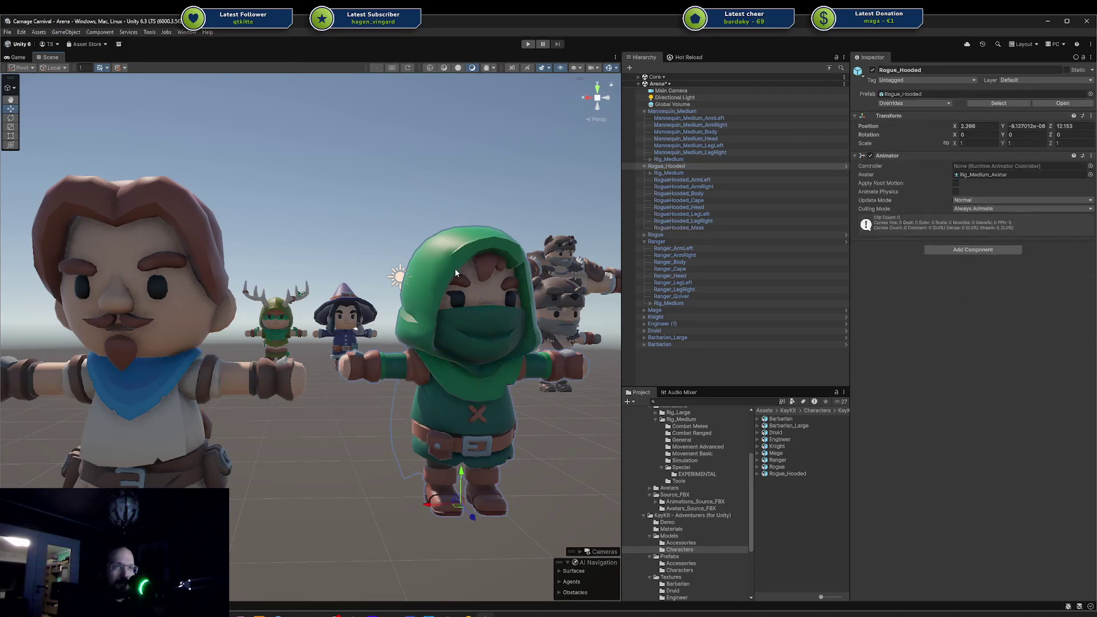
{"action": "left_click", "coordinate": [468, 334]}
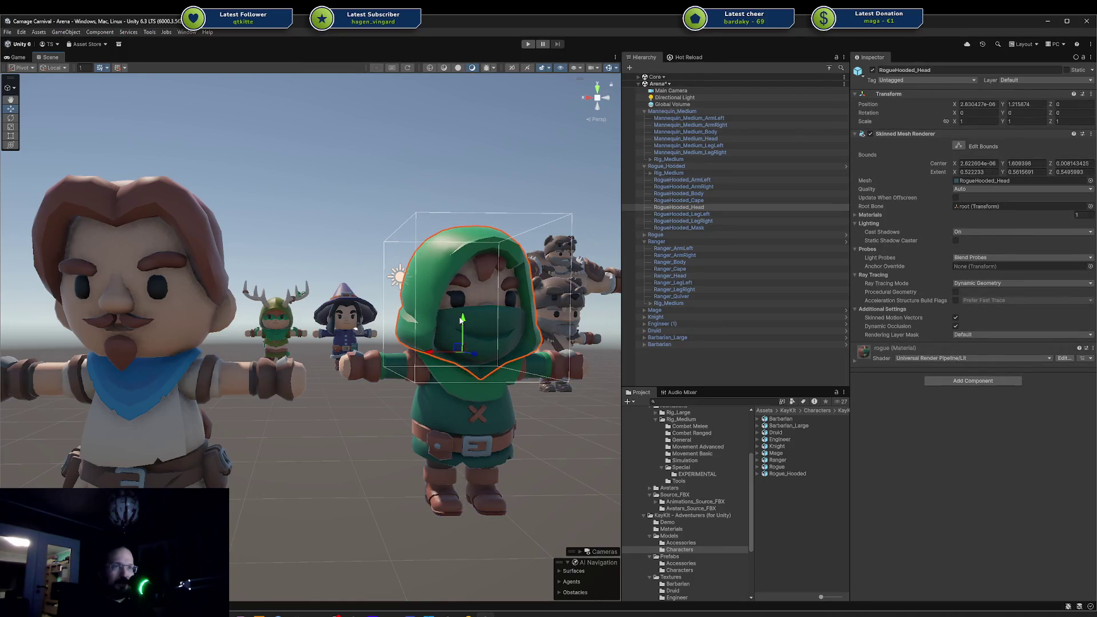
{"action": "scroll", "coordinate": [419, 246], "scroll_direction": "down", "scroll_amount": 2}
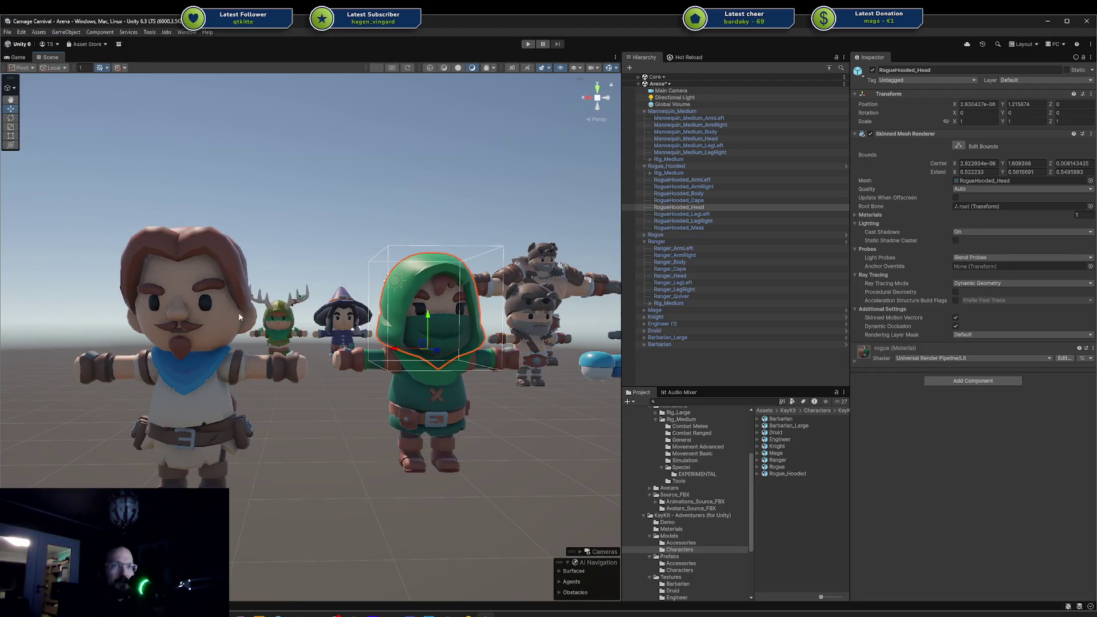
{"action": "left_click", "coordinate": [172, 297]}
{"action": "left_click", "coordinate": [177, 292]}
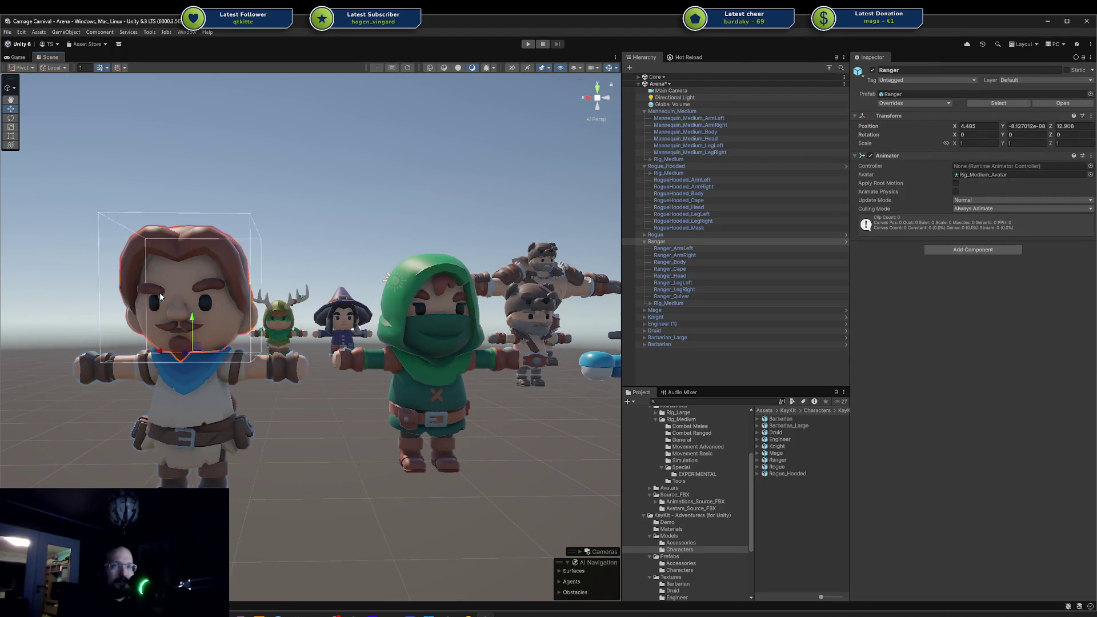
{"action": "left_click", "coordinate": [438, 327]}
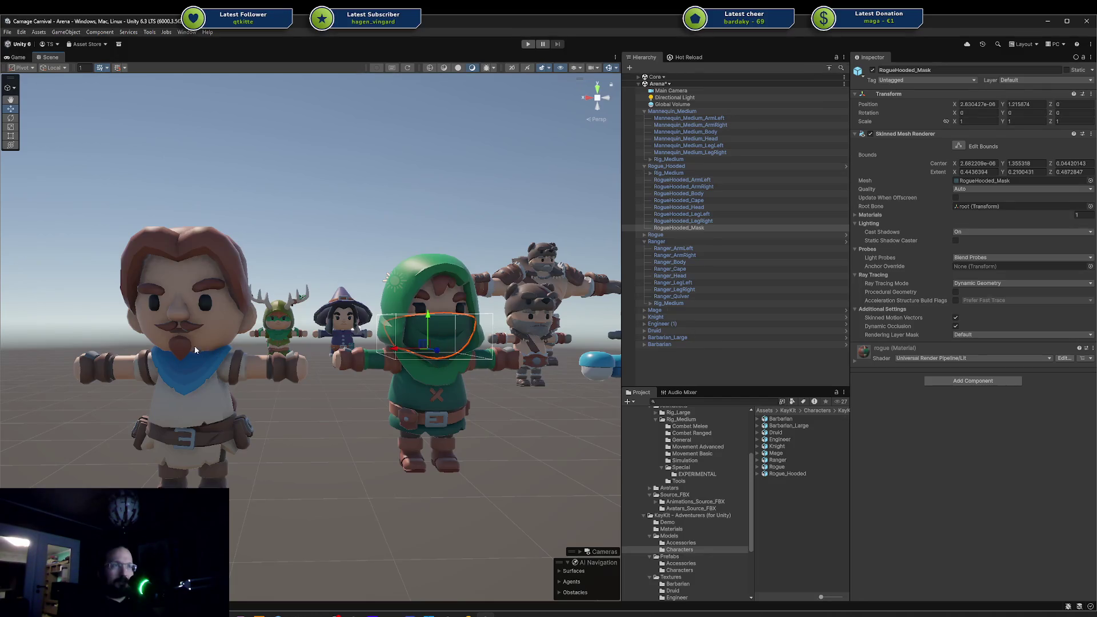
{"action": "left_click", "coordinate": [625, 228]}
{"action": "left_click", "coordinate": [625, 228]}
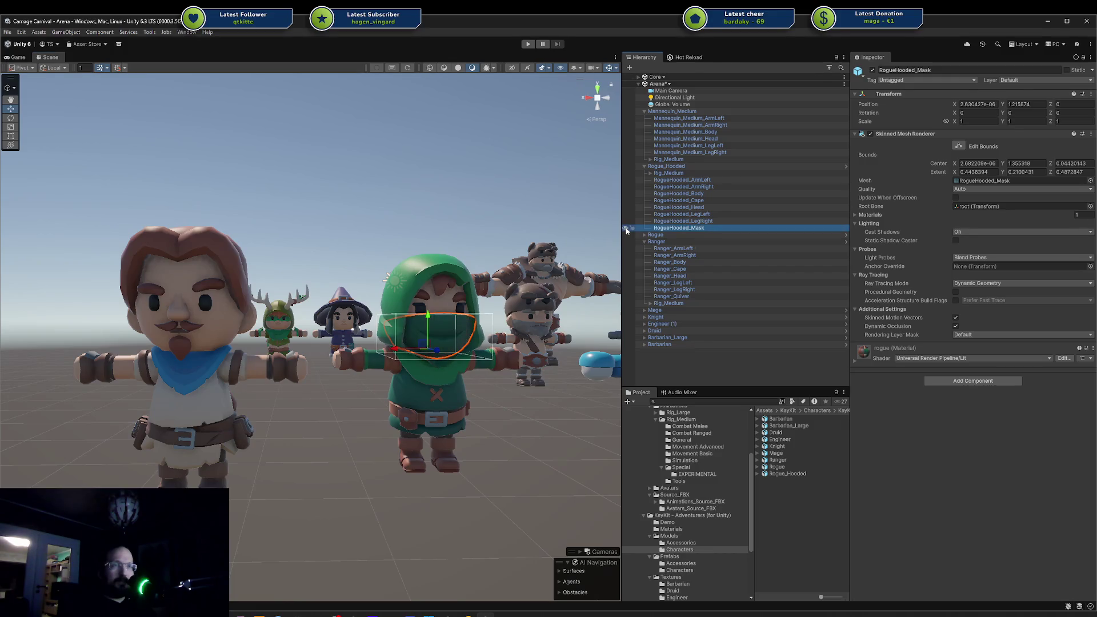
{"action": "left_click", "coordinate": [201, 343]}
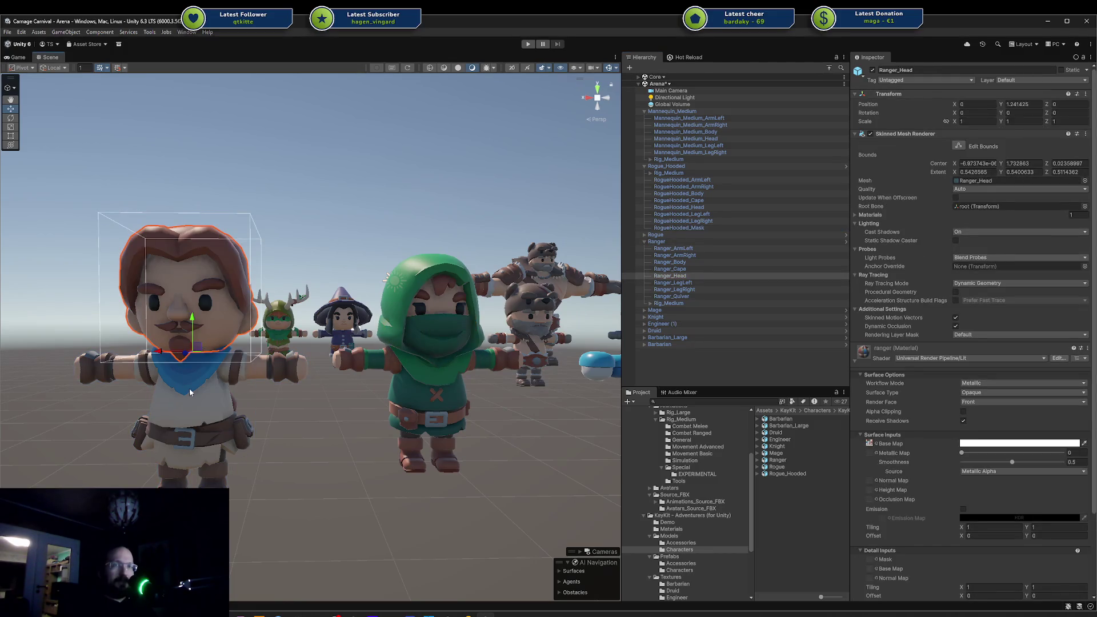
{"action": "left_click", "coordinate": [399, 345]}
{"action": "left_click", "coordinate": [431, 333]}
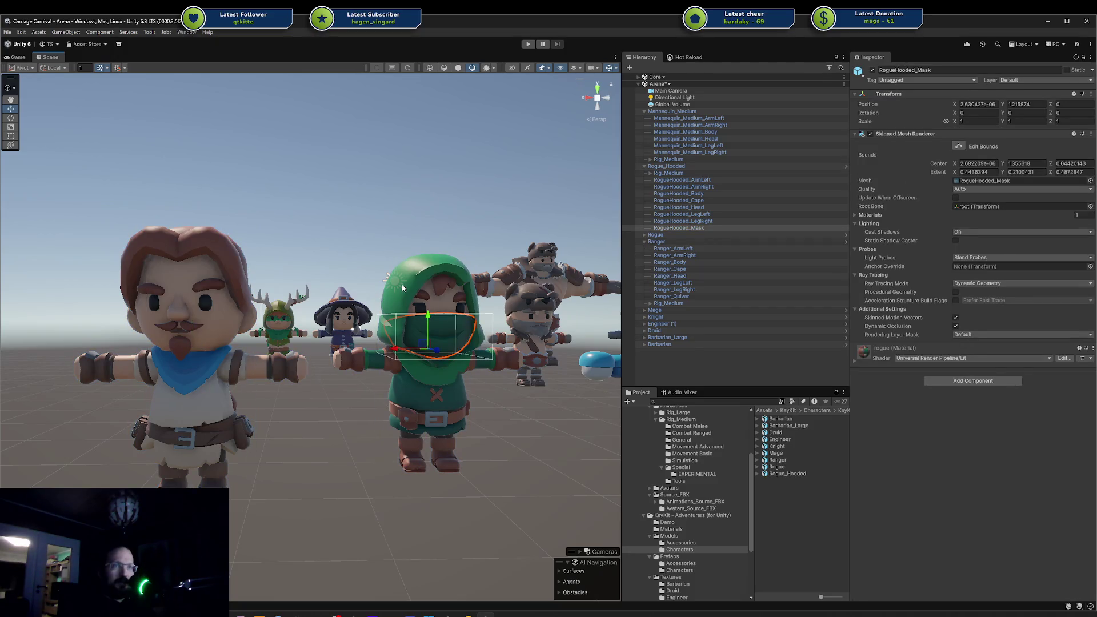
{"action": "left_click", "coordinate": [436, 269]}
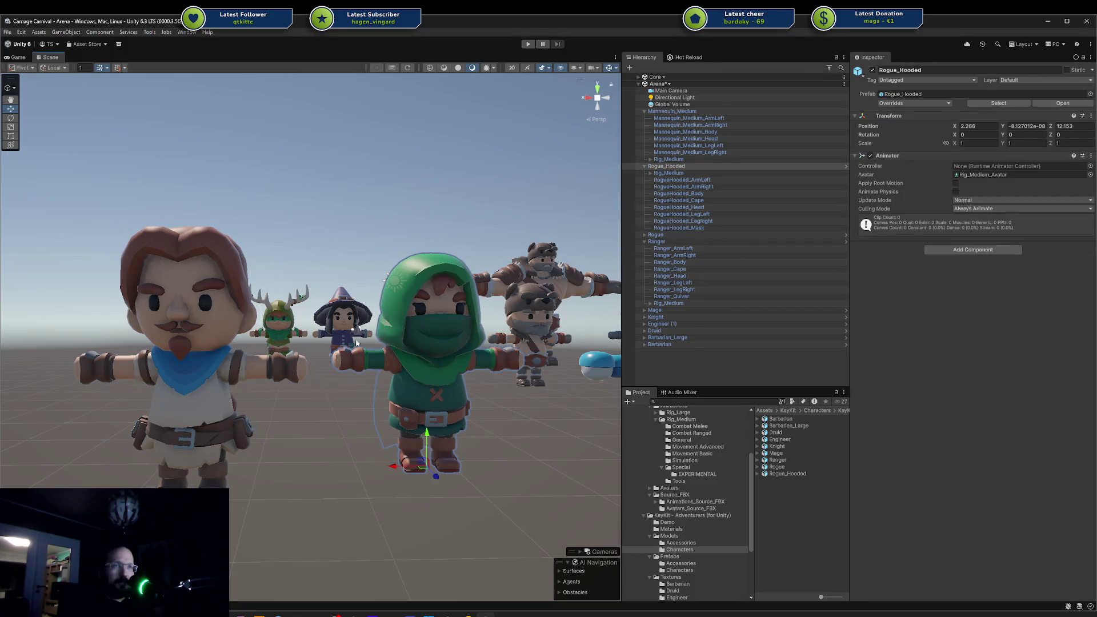
{"action": "left_click", "coordinate": [242, 324]}
{"action": "left_click", "coordinate": [422, 277]}
{"action": "left_click", "coordinate": [421, 277]}
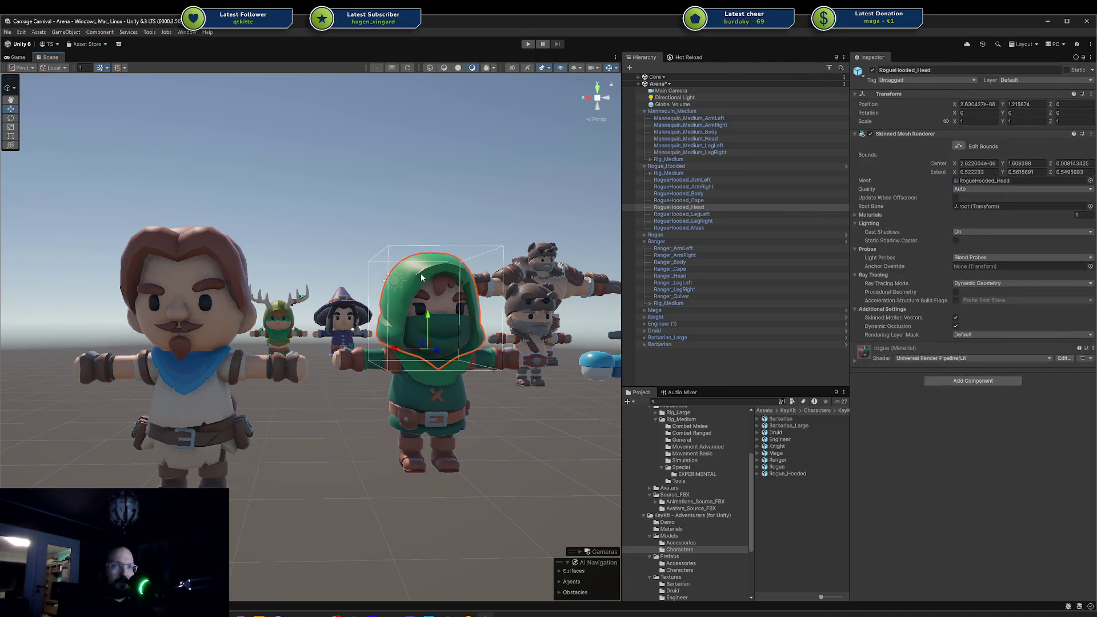
{"action": "left_click_drag", "start_coordinate": [446, 269], "coordinate": [301, 313]}
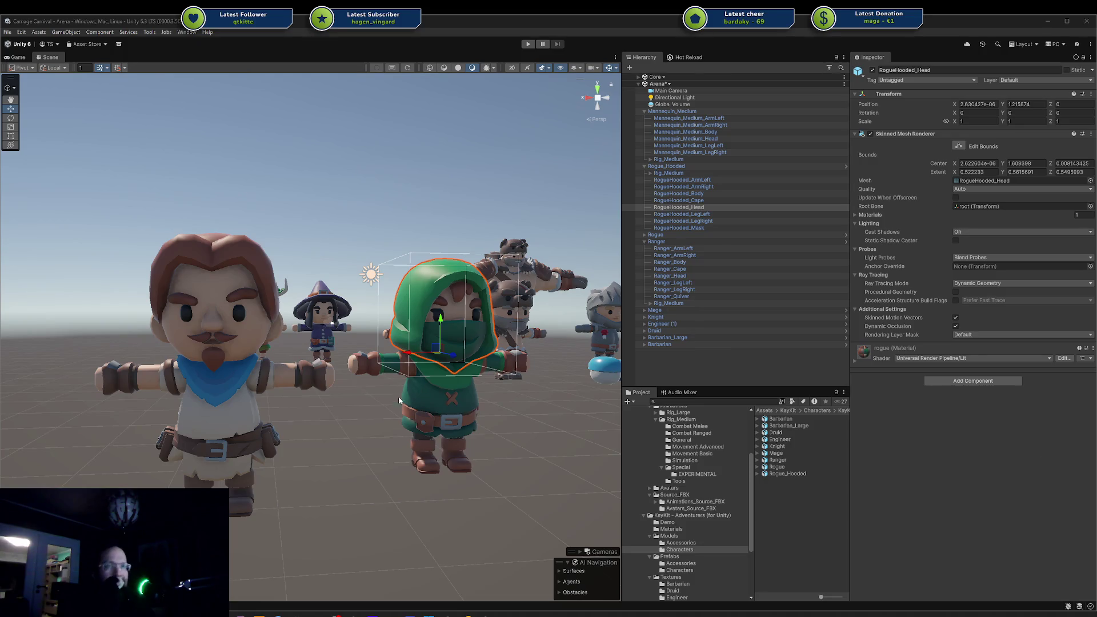
{"action": "left_click", "coordinate": [386, 414]}
{"action": "mouse_move", "coordinate": [386, 413]}
{"action": "left_mouse_down"}
{"action": "mouse_move", "coordinate": [243, 346]}
{"action": "mouse_move", "coordinate": [364, 322]}
{"action": "left_mouse_up"}
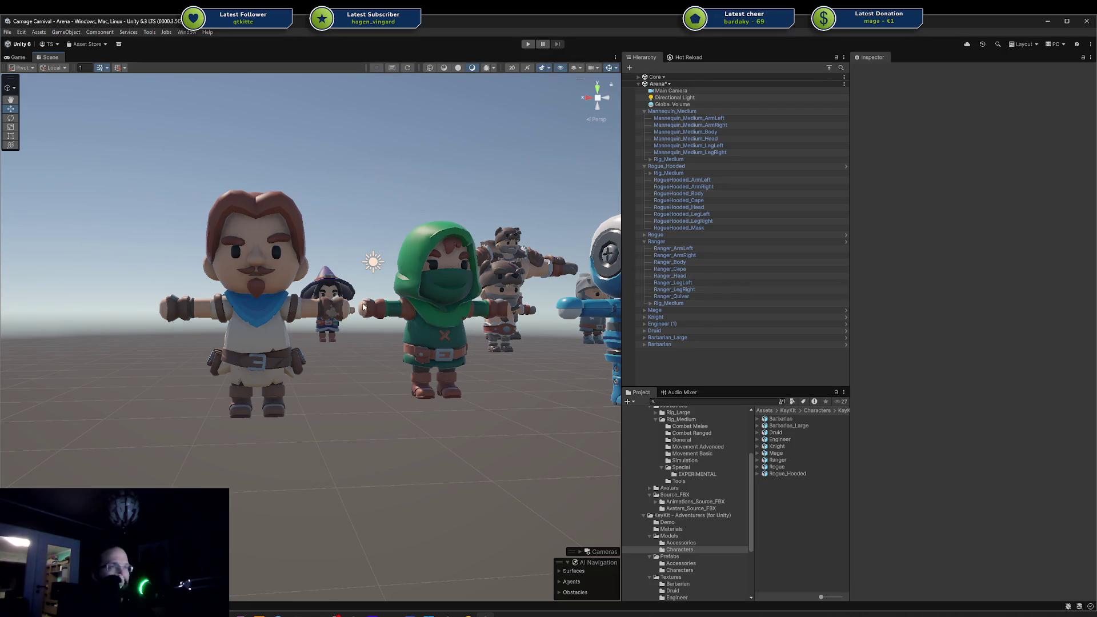
Frame all the characters in the Scene view, then switch to the Codecks board in Chrome.
{"action": "scroll", "coordinate": [363, 307], "scroll_direction": "down", "scroll_amount": 6}
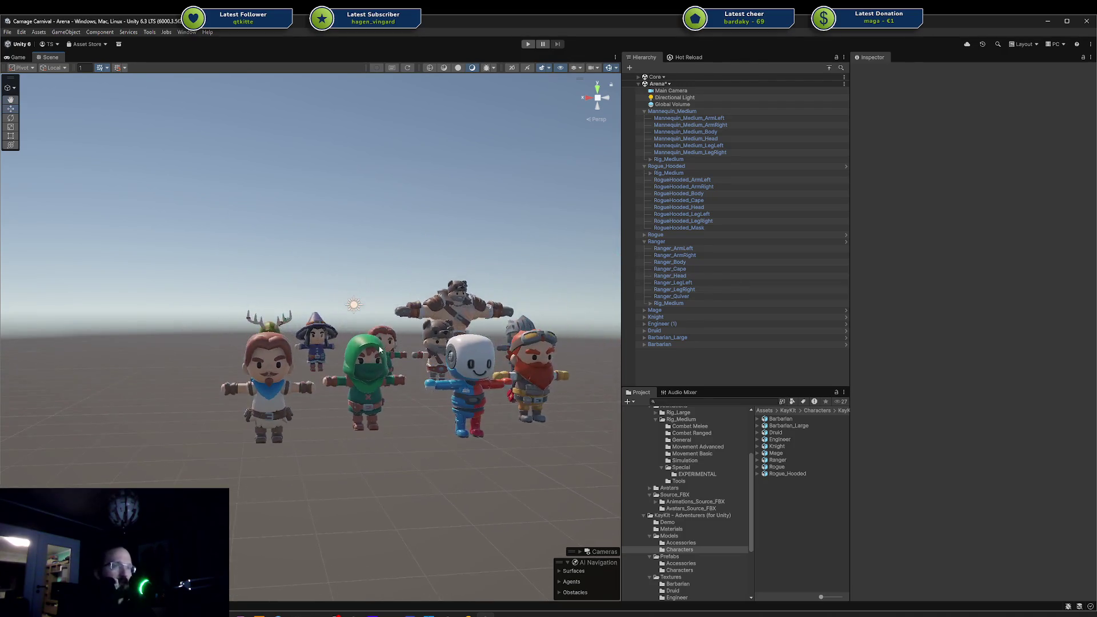
{"action": "left_click_drag", "start_coordinate": [380, 349], "coordinate": [401, 297]}
{"action": "scroll", "coordinate": [401, 409], "scroll_direction": "up", "scroll_amount": 5}
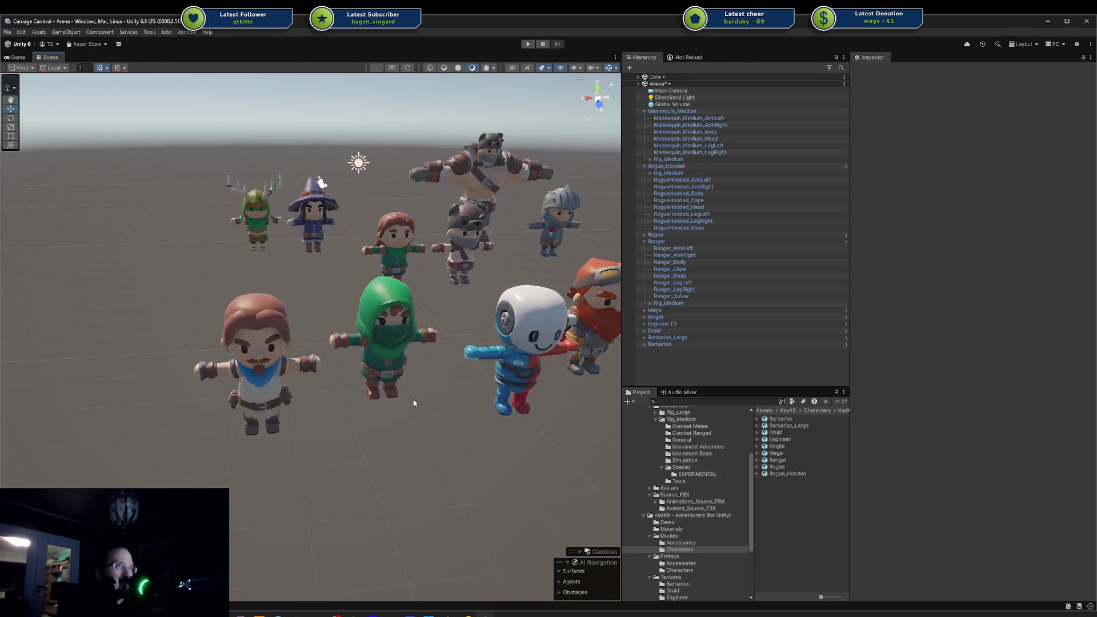
{"action": "scroll", "coordinate": [413, 403], "scroll_direction": "up", "scroll_amount": 1}
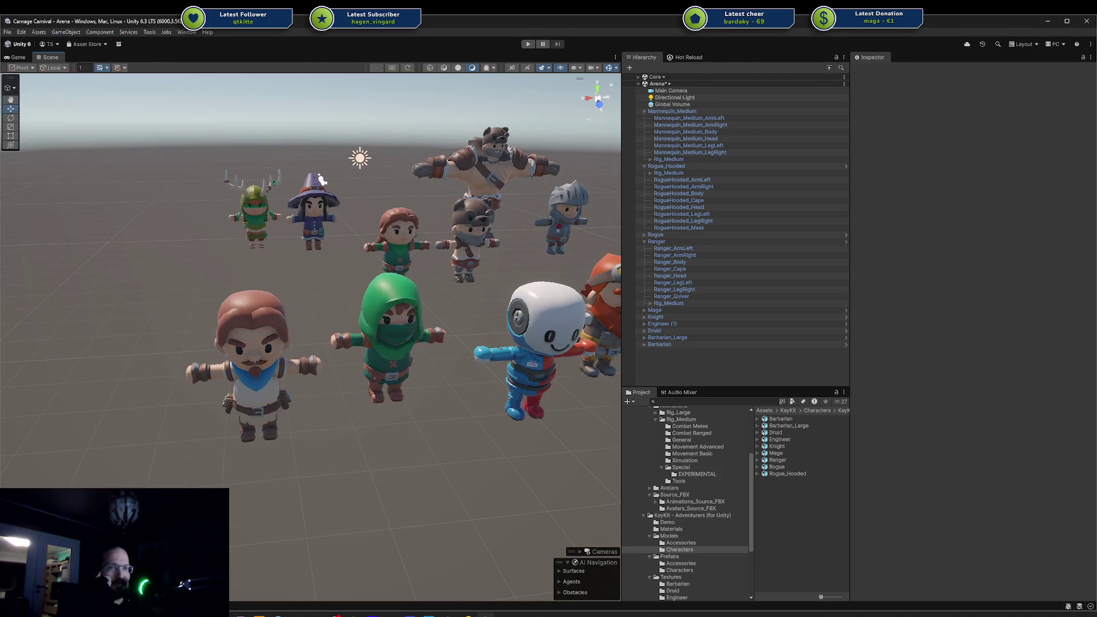
{"action": "left_click", "coordinate": [200, 613]}
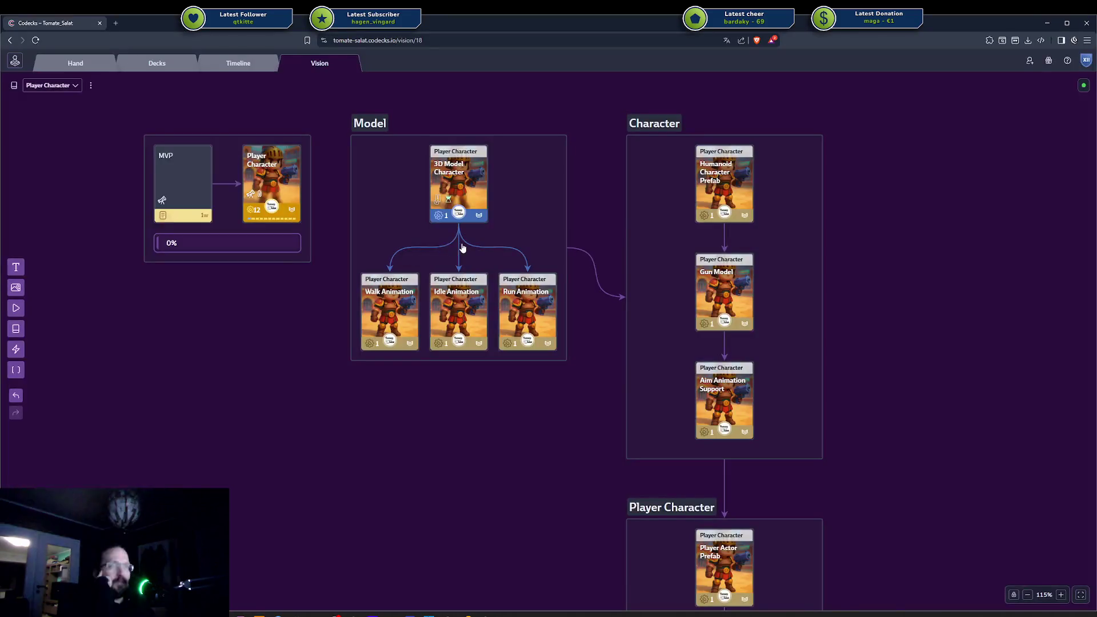
Select the Model group and the Gun Model card on the Vision board, then return to Unity.
{"action": "left_click_drag", "start_coordinate": [575, 319], "coordinate": [580, 400]}
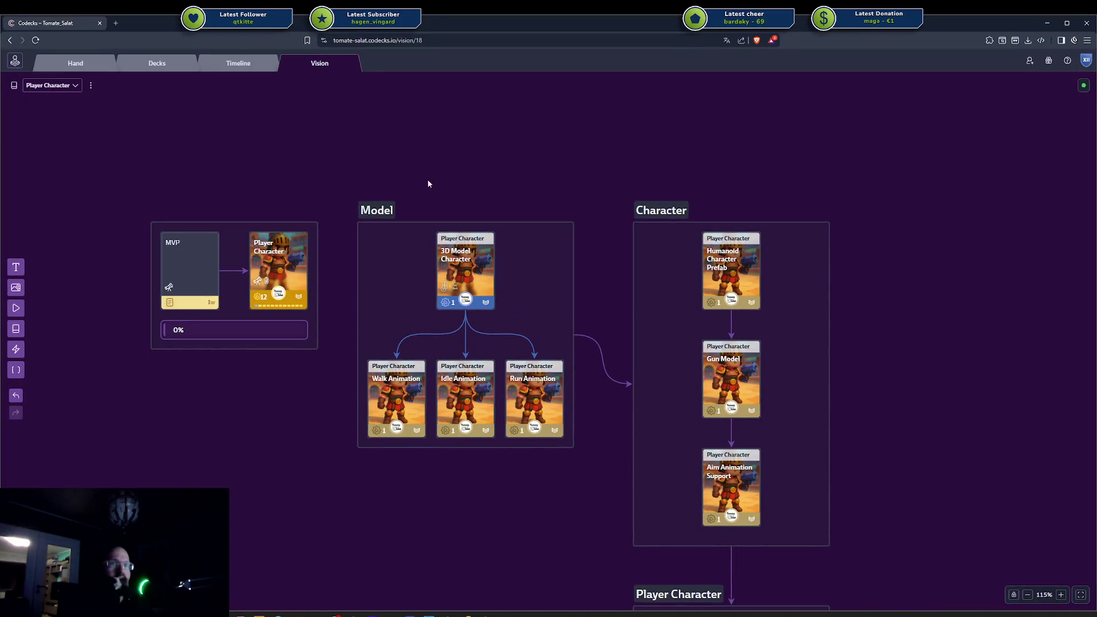
{"action": "left_click_drag", "start_coordinate": [369, 149], "coordinate": [567, 494]}
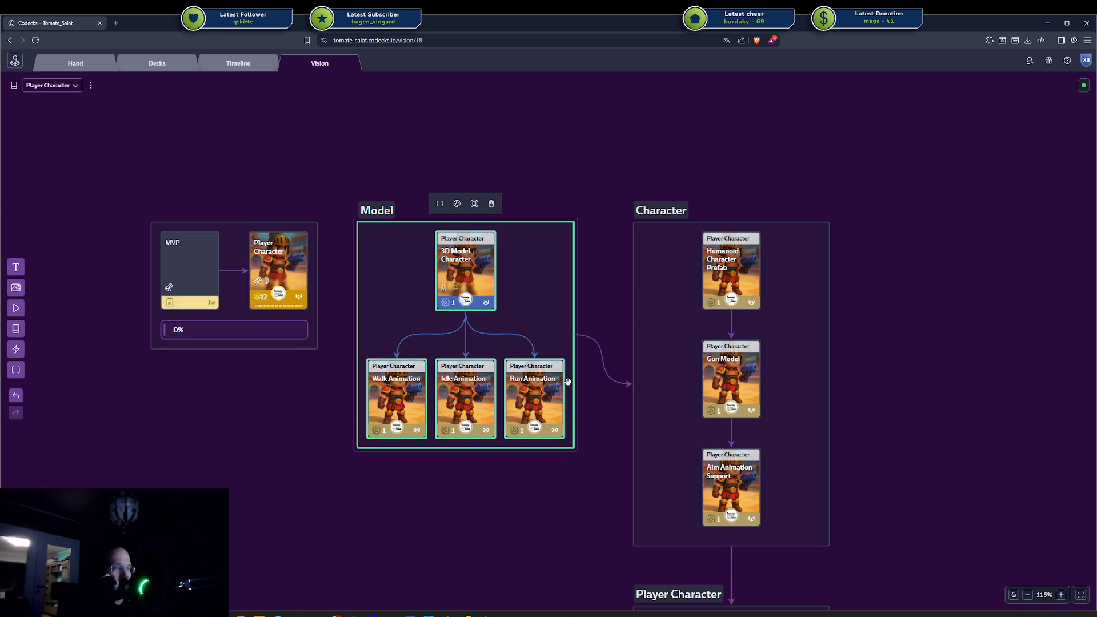
{"action": "left_click", "coordinate": [744, 377]}
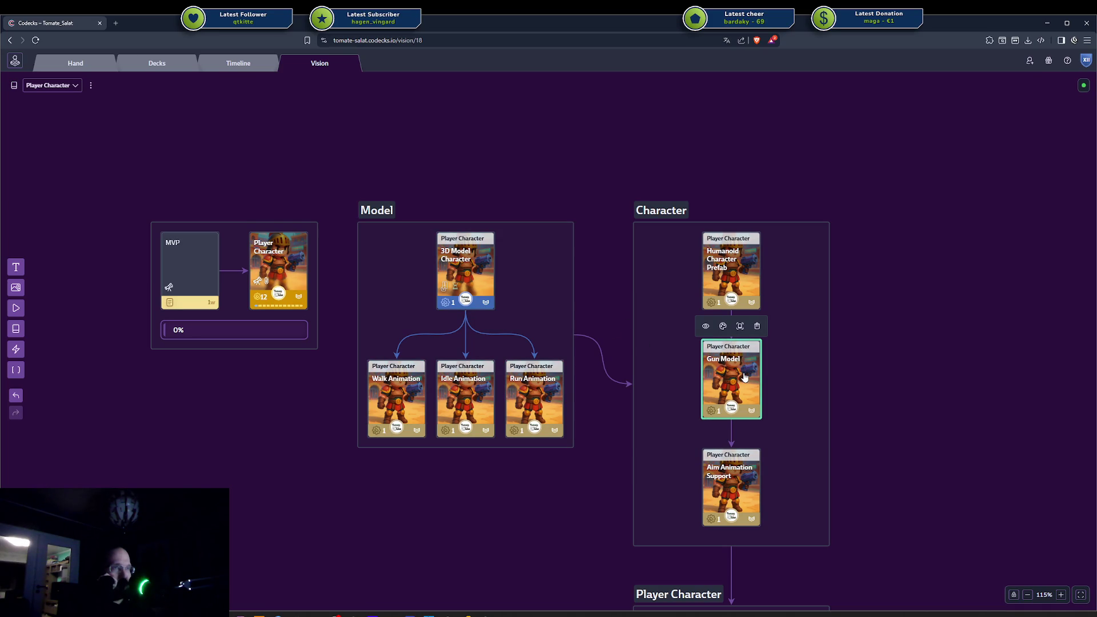
{"action": "left_click", "coordinate": [468, 615]}
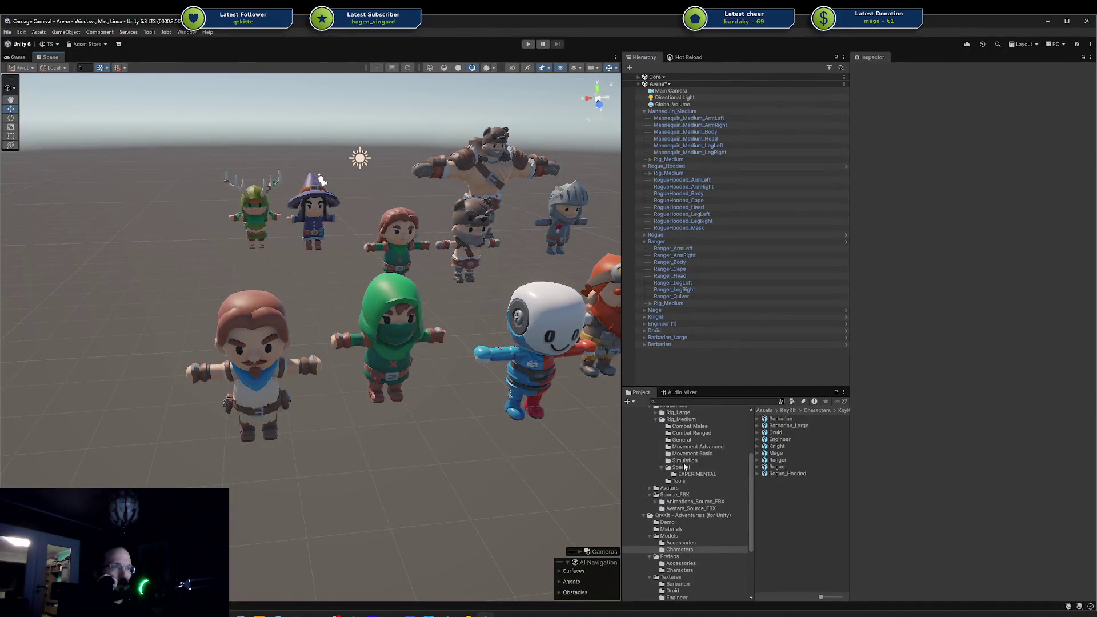
Open Prefabs > Accessories and preview arrow_bow, mug, turret_base, shields, smokebomb, staff and sword_1handed.
{"action": "scroll", "coordinate": [685, 467], "scroll_direction": "down", "scroll_amount": 2}
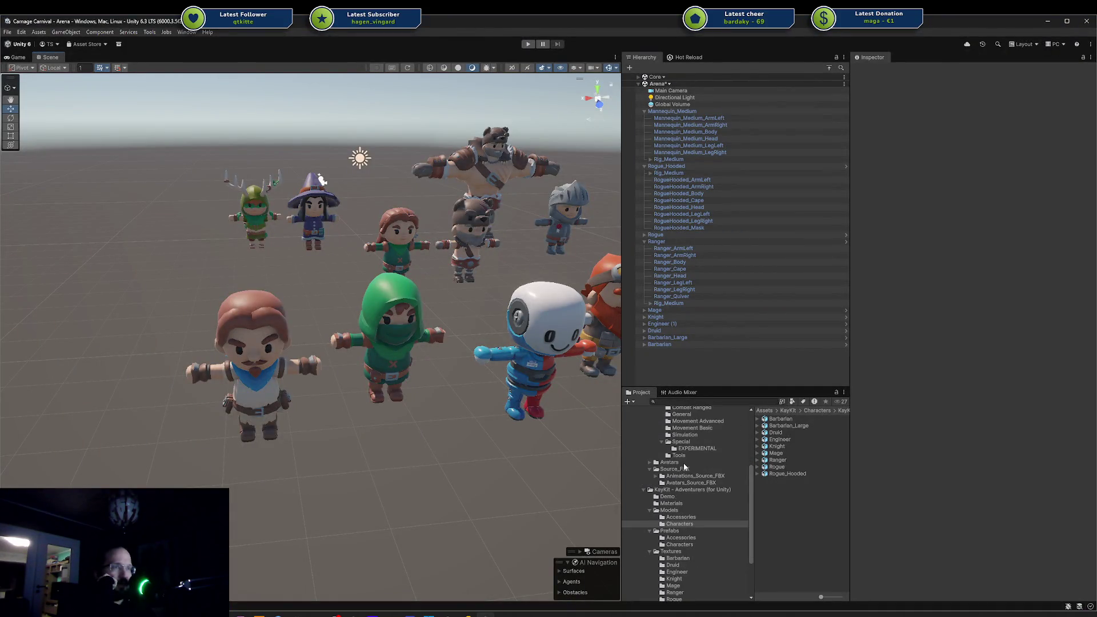
{"action": "left_click", "coordinate": [688, 540]}
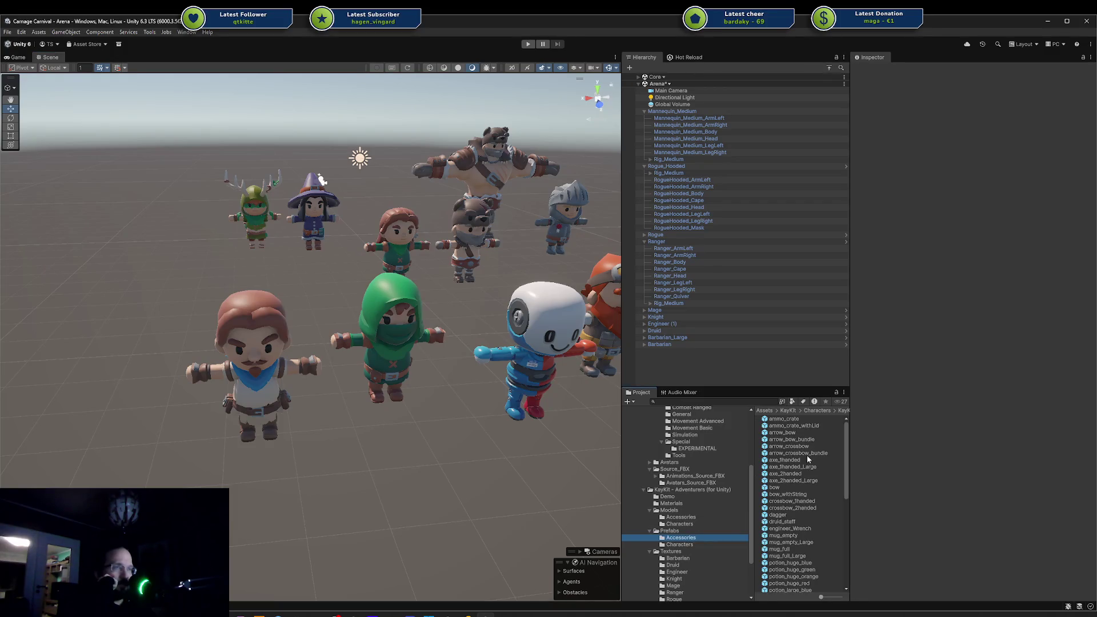
{"action": "left_click", "coordinate": [799, 432]}
{"action": "left_click", "coordinate": [803, 556]}
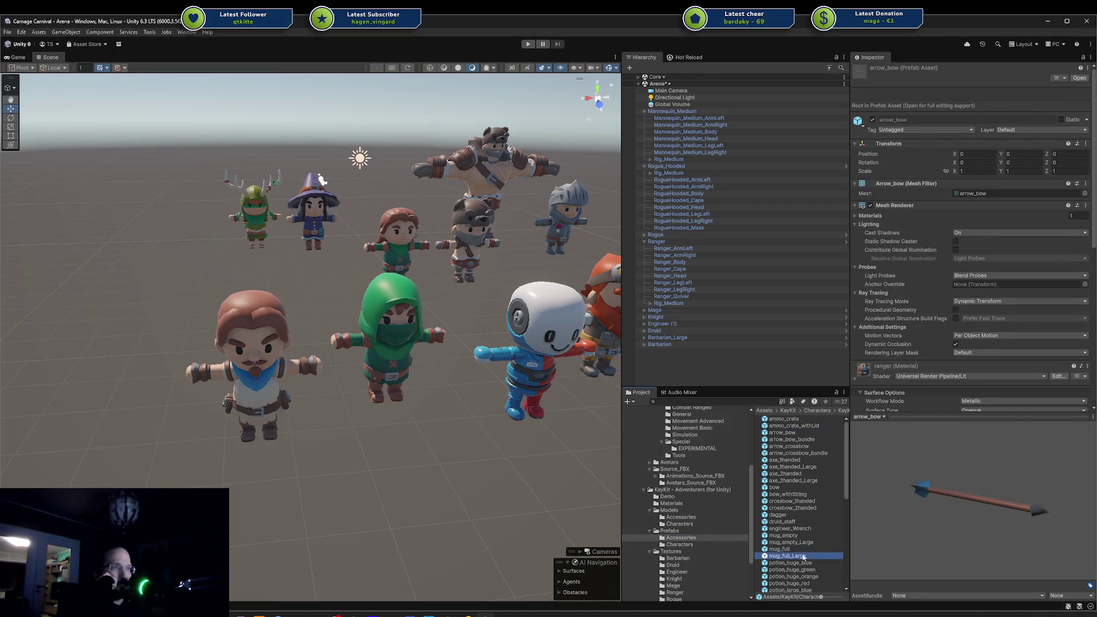
{"action": "scroll", "coordinate": [799, 514], "scroll_direction": "down", "scroll_amount": 5}
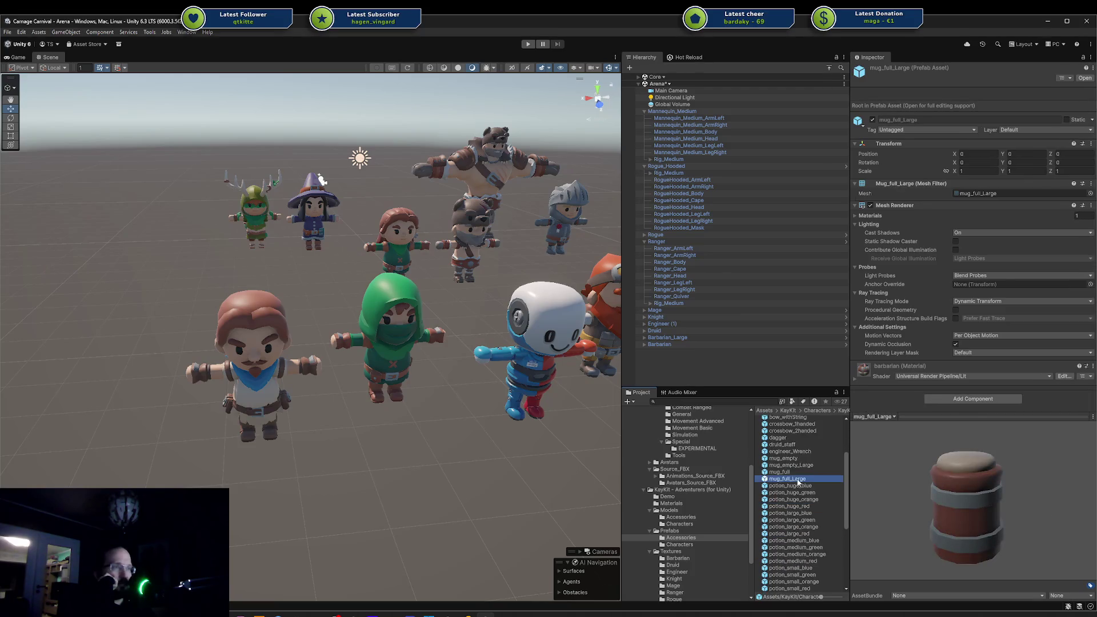
{"action": "scroll", "coordinate": [798, 482], "scroll_direction": "down", "scroll_amount": 3}
{"action": "scroll", "coordinate": [798, 482], "scroll_direction": "down", "scroll_amount": 5}
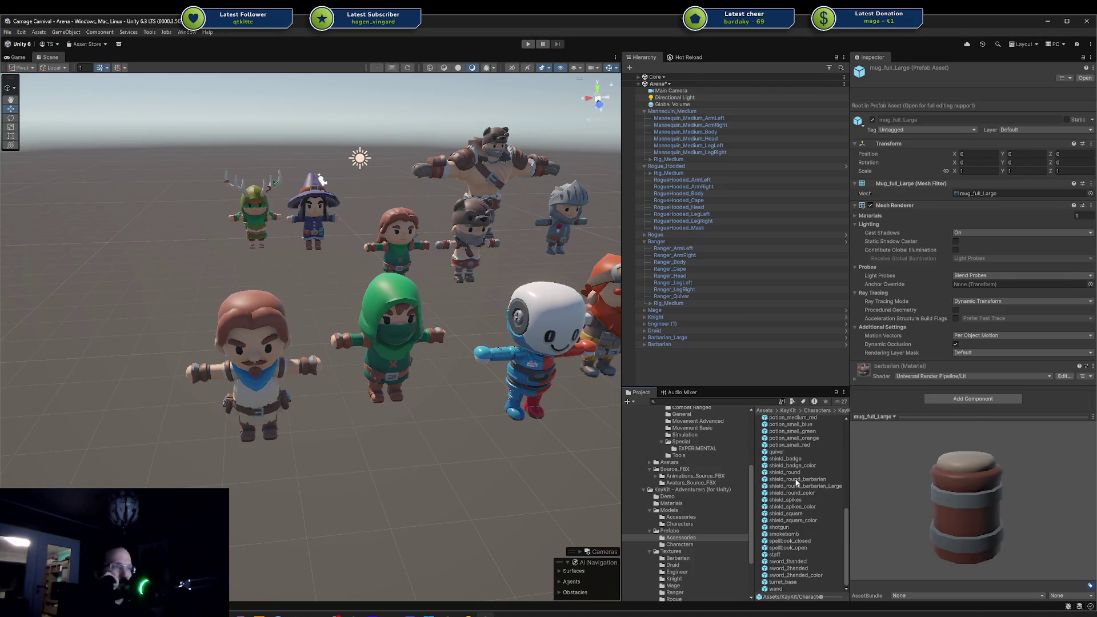
{"action": "left_click", "coordinate": [803, 580]}
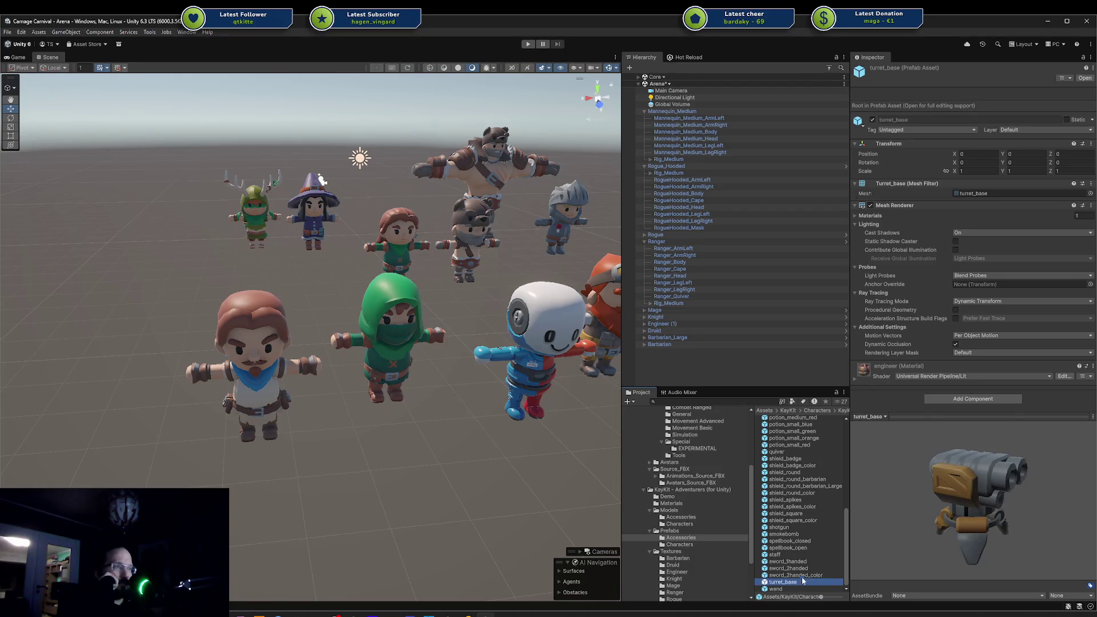
{"action": "left_click", "coordinate": [798, 459]}
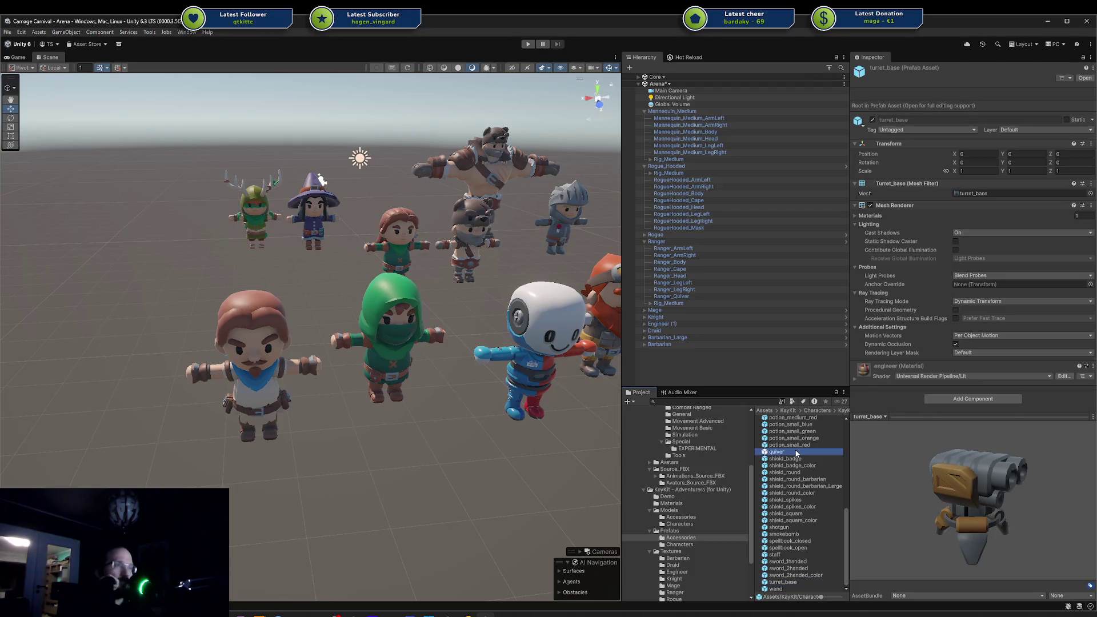
{"action": "left_click", "coordinate": [791, 474]}
{"action": "left_click", "coordinate": [792, 493]}
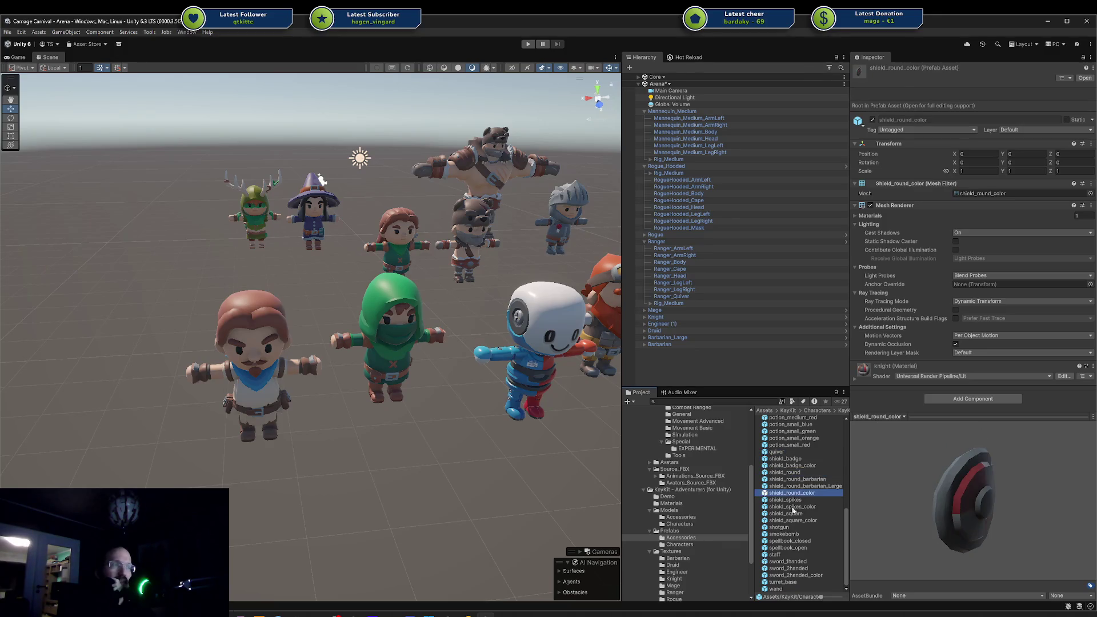
{"action": "left_click", "coordinate": [794, 513]}
{"action": "left_click", "coordinate": [797, 534]}
{"action": "left_click", "coordinate": [801, 554]}
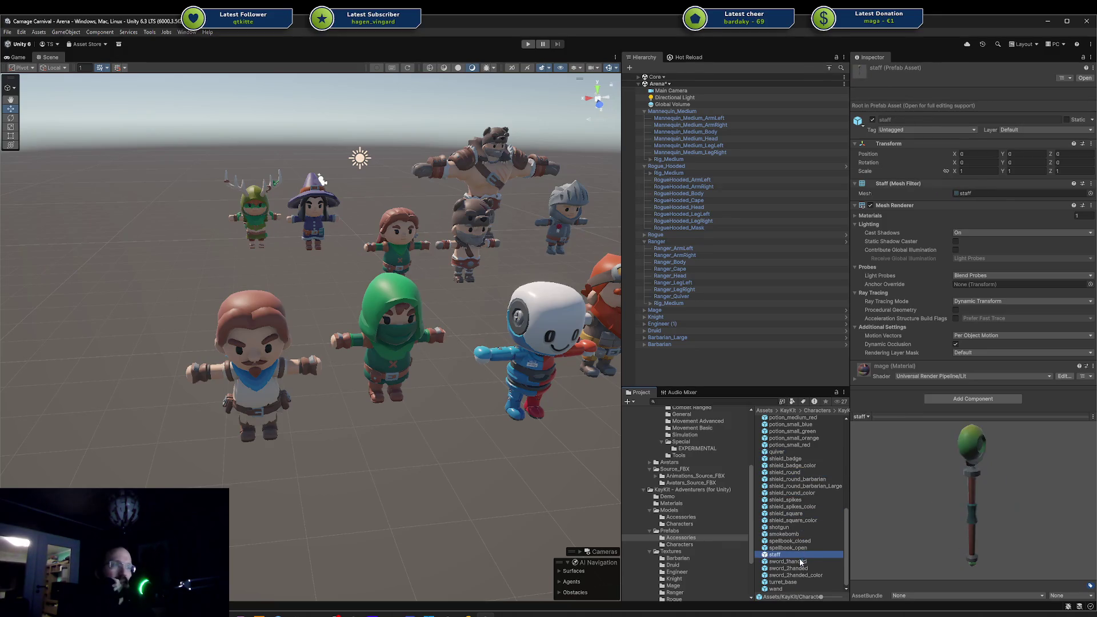
{"action": "left_click", "coordinate": [802, 561]}
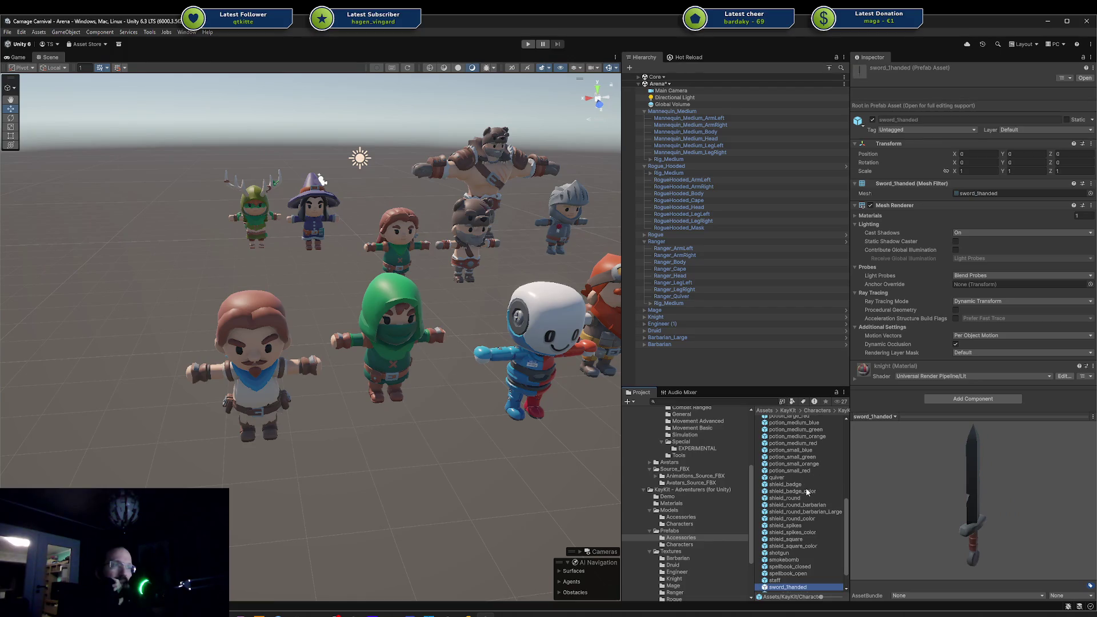
Preview ammo_crate, arrow_bow, bow and the one- and two-handed crossbows.
{"action": "scroll", "coordinate": [807, 491], "scroll_direction": "up", "scroll_amount": 8}
{"action": "scroll", "coordinate": [801, 453], "scroll_direction": "up", "scroll_amount": 2}
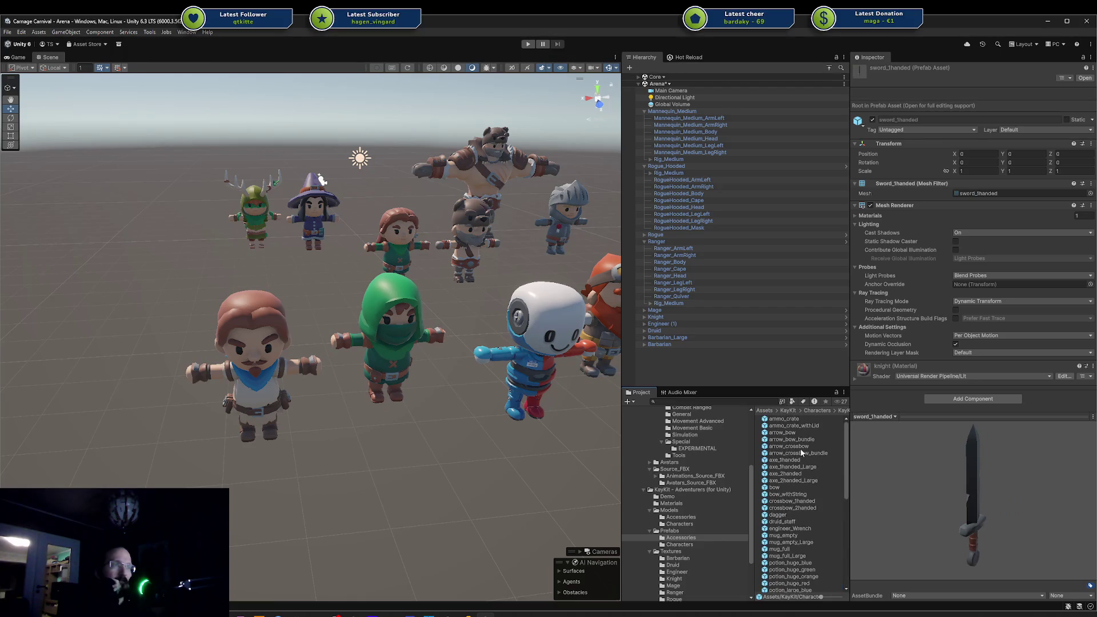
{"action": "left_click", "coordinate": [796, 420]}
{"action": "left_click", "coordinate": [794, 433]}
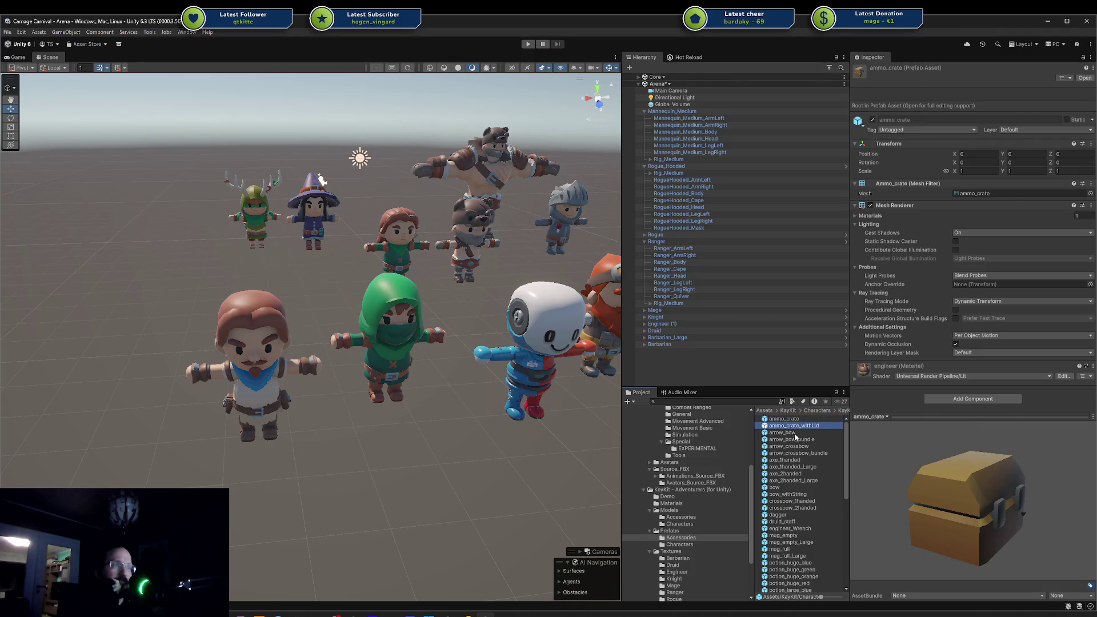
{"action": "left_click", "coordinate": [796, 488]}
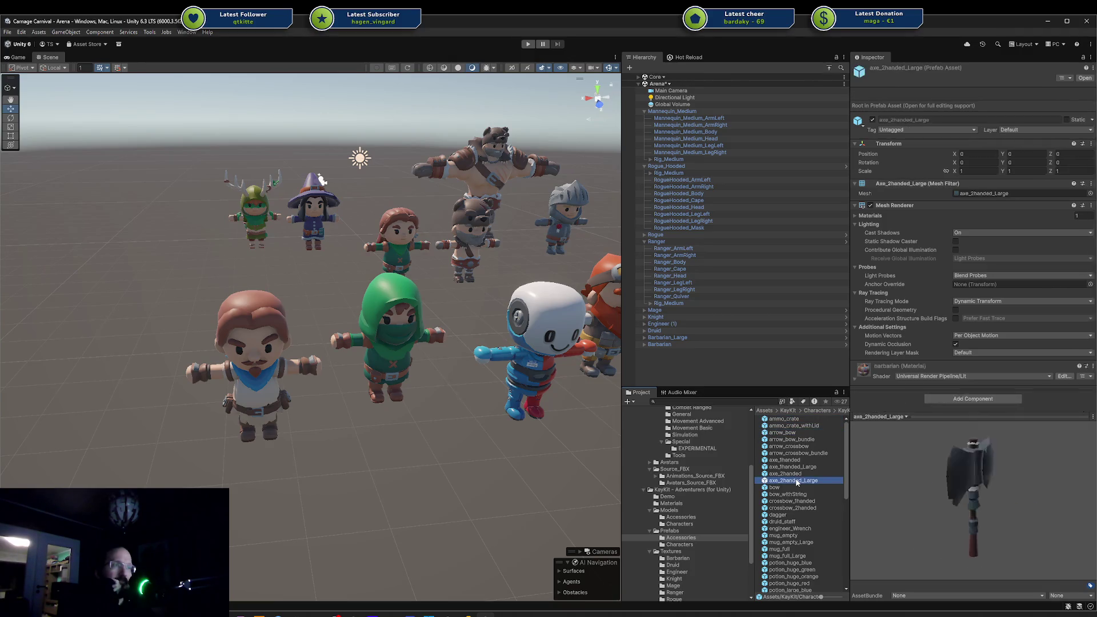
{"action": "left_click", "coordinate": [791, 502]}
{"action": "left_click", "coordinate": [792, 509]}
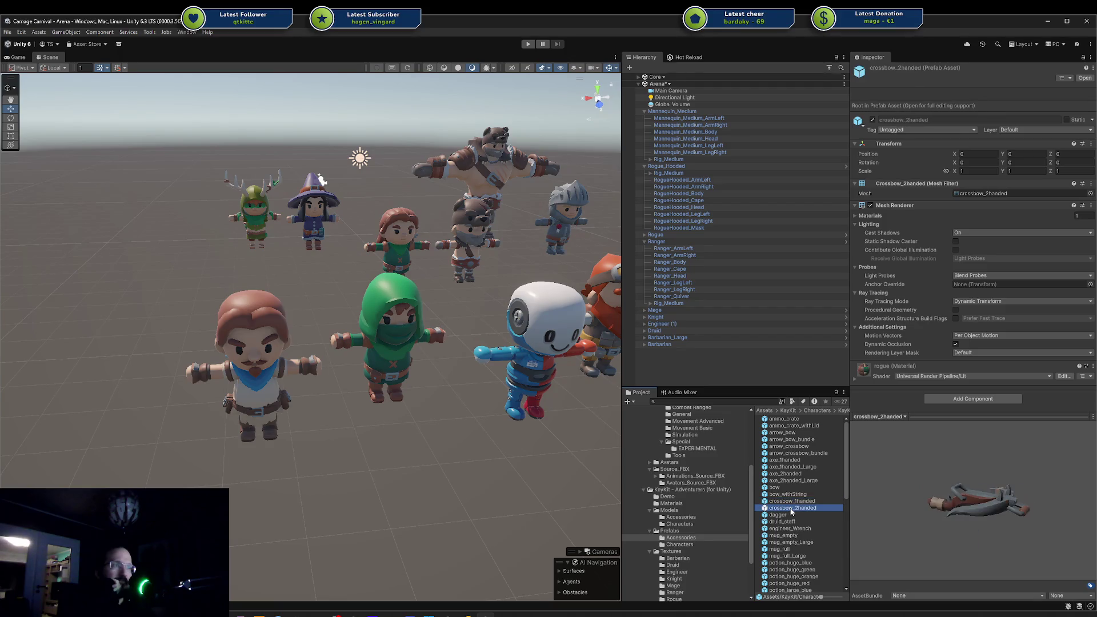
{"action": "scroll", "coordinate": [792, 511], "scroll_direction": "down", "scroll_amount": 1}
{"action": "left_click", "coordinate": [801, 476]}
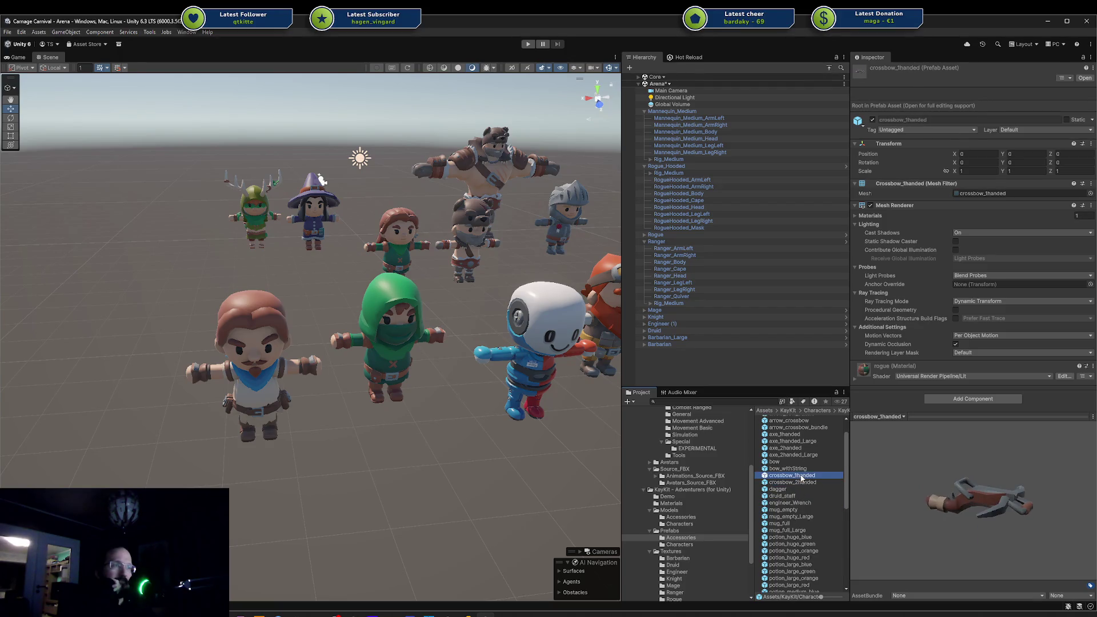
Preview mug_empty_Large, potion_huge_orange, quiver and shields, ending on the shotgun prefab.
{"action": "scroll", "coordinate": [794, 504], "scroll_direction": "down", "scroll_amount": 2}
{"action": "left_click", "coordinate": [805, 466]}
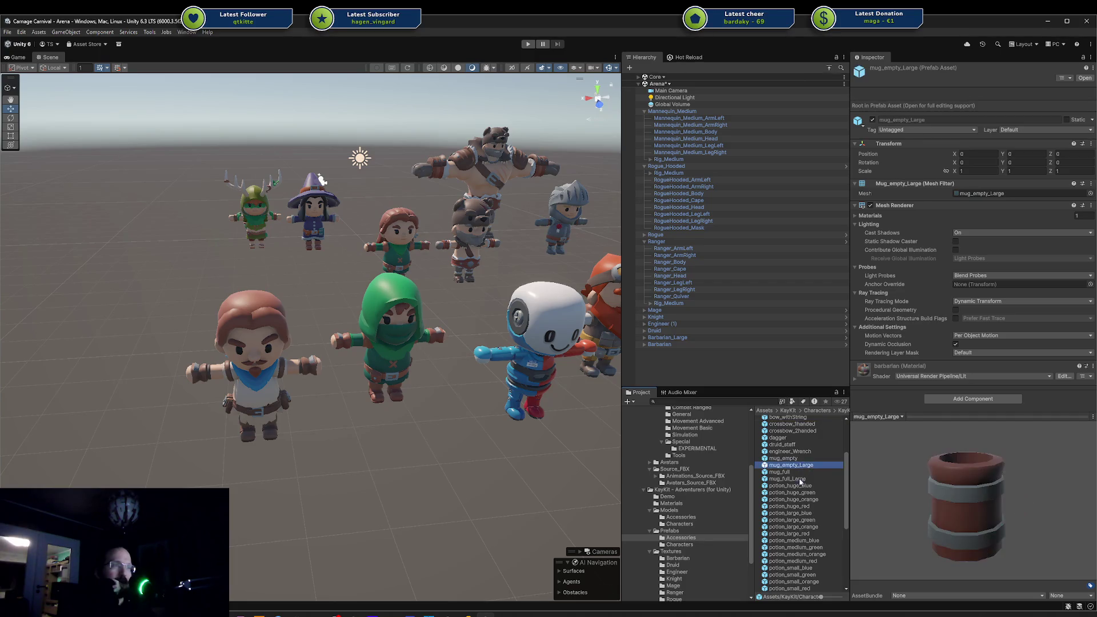
{"action": "left_click", "coordinate": [799, 500]}
{"action": "scroll", "coordinate": [800, 503], "scroll_direction": "down", "scroll_amount": 4}
{"action": "left_click", "coordinate": [799, 493]}
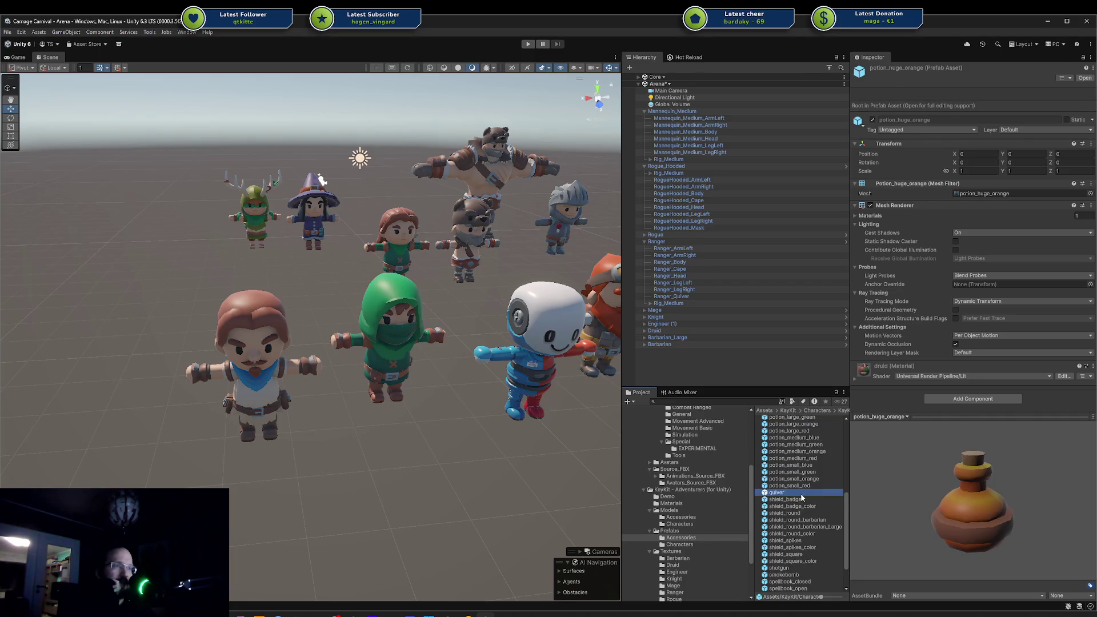
{"action": "left_click", "coordinate": [799, 500]}
{"action": "left_click", "coordinate": [797, 514]}
{"action": "scroll", "coordinate": [798, 514], "scroll_direction": "down", "scroll_amount": 2}
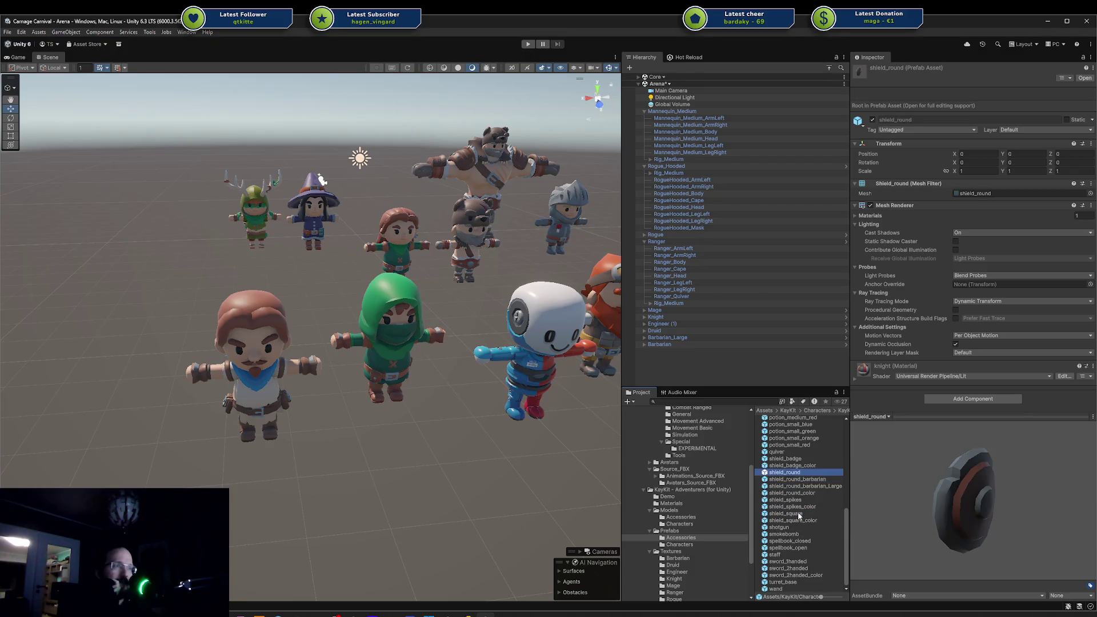
{"action": "left_click", "coordinate": [797, 528]}
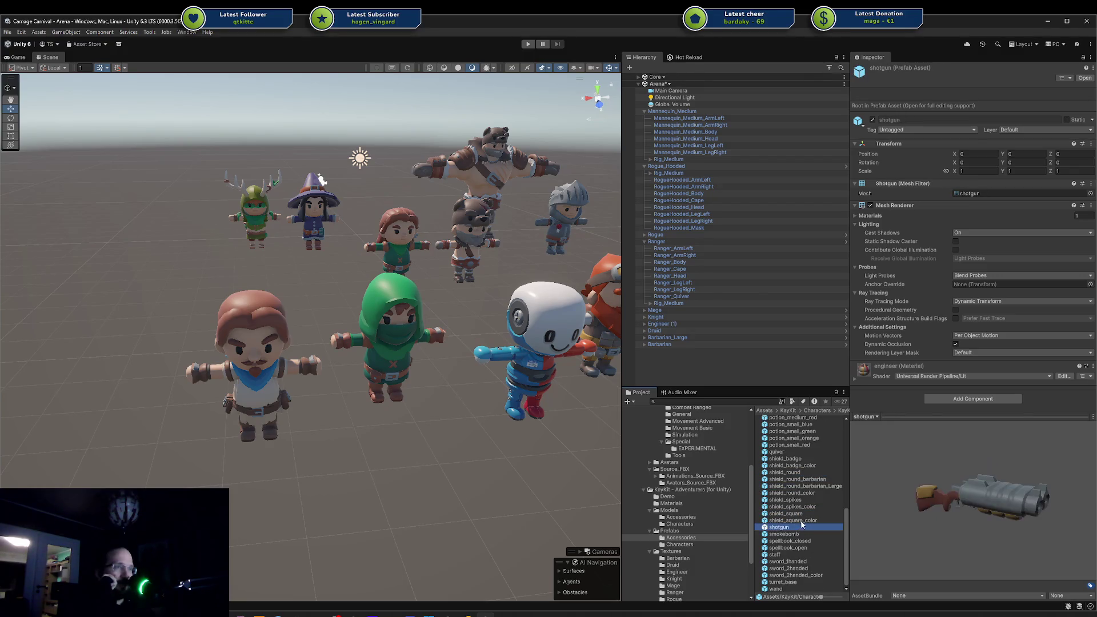
Drop the shotgun prefab into the arena beside the front character and raise it on Y.
{"action": "mouse_move", "coordinate": [1021, 497]}
{"action": "left_mouse_down"}
{"action": "mouse_move", "coordinate": [763, 473]}
{"action": "mouse_move", "coordinate": [850, 495]}
{"action": "left_mouse_up"}
{"action": "mouse_move", "coordinate": [779, 527]}
{"action": "left_mouse_down"}
{"action": "mouse_move", "coordinate": [321, 476]}
{"action": "mouse_move", "coordinate": [263, 451]}
{"action": "mouse_move", "coordinate": [313, 427]}
{"action": "mouse_move", "coordinate": [212, 421]}
{"action": "left_mouse_up"}
{"action": "mouse_move", "coordinate": [445, 357]}
{"action": "left_mouse_down"}
{"action": "mouse_move", "coordinate": [455, 285]}
{"action": "mouse_move", "coordinate": [276, 318]}
{"action": "mouse_move", "coordinate": [286, 344]}
{"action": "mouse_move", "coordinate": [318, 347]}
{"action": "mouse_move", "coordinate": [293, 346]}
{"action": "mouse_move", "coordinate": [302, 346]}
{"action": "left_mouse_up"}
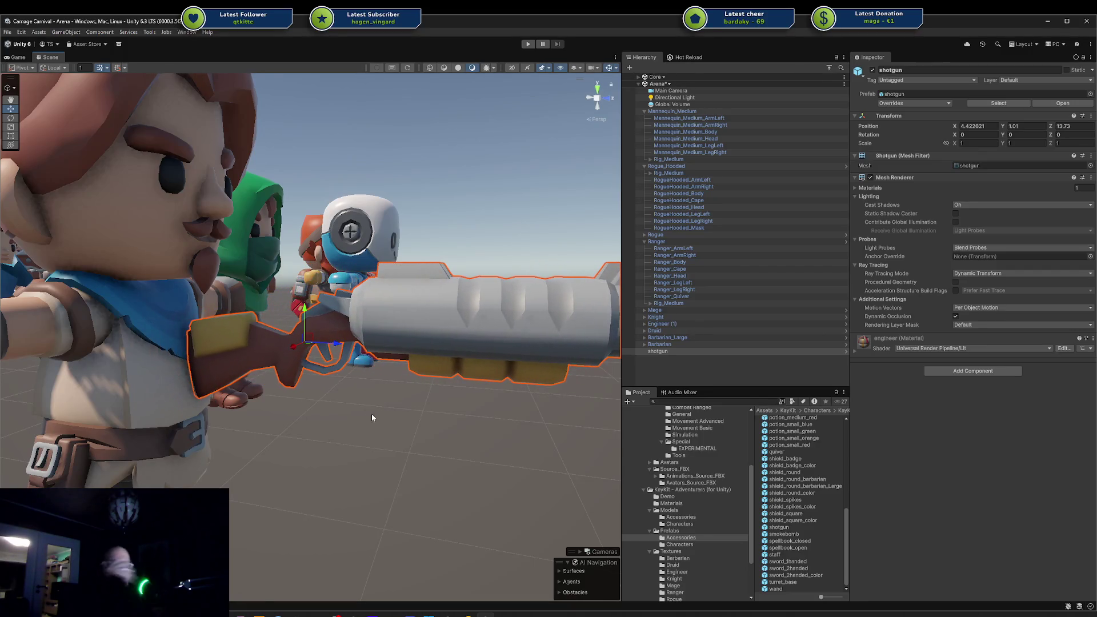
Orbit the view around the front character to inspect the shotgun up close.
{"action": "left_click", "coordinate": [409, 413]}
{"action": "mouse_move", "coordinate": [409, 413]}
{"action": "left_mouse_down"}
{"action": "mouse_move", "coordinate": [448, 406]}
{"action": "mouse_move", "coordinate": [289, 388]}
{"action": "mouse_move", "coordinate": [287, 376]}
{"action": "left_mouse_up"}
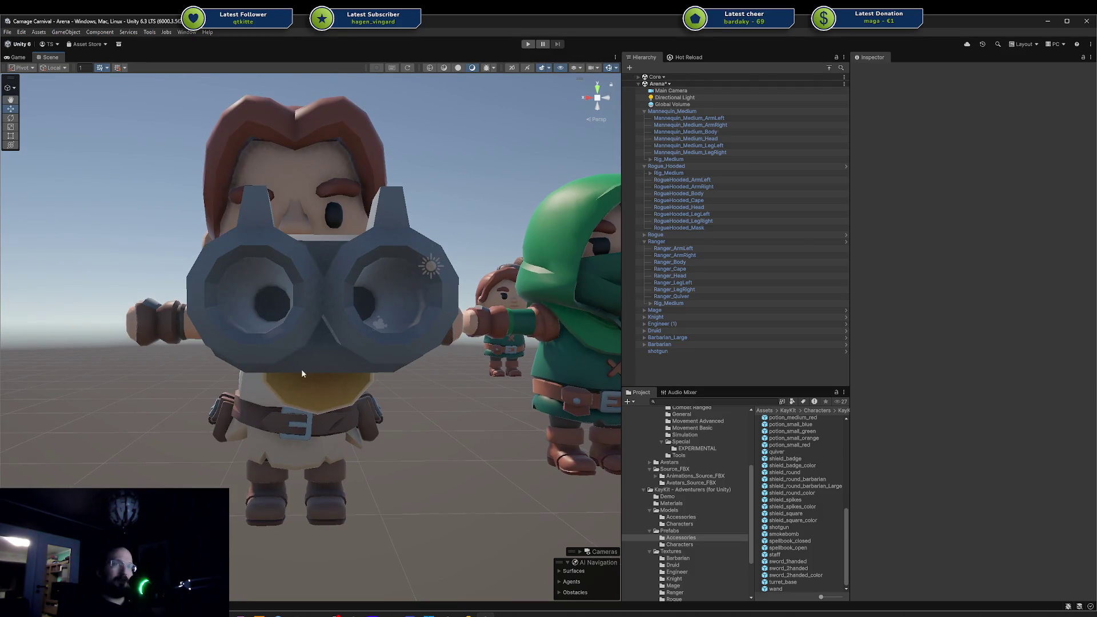
{"action": "mouse_move", "coordinate": [321, 410]}
{"action": "left_mouse_down"}
{"action": "mouse_move", "coordinate": [174, 404]}
{"action": "mouse_move", "coordinate": [119, 433]}
{"action": "left_mouse_up"}
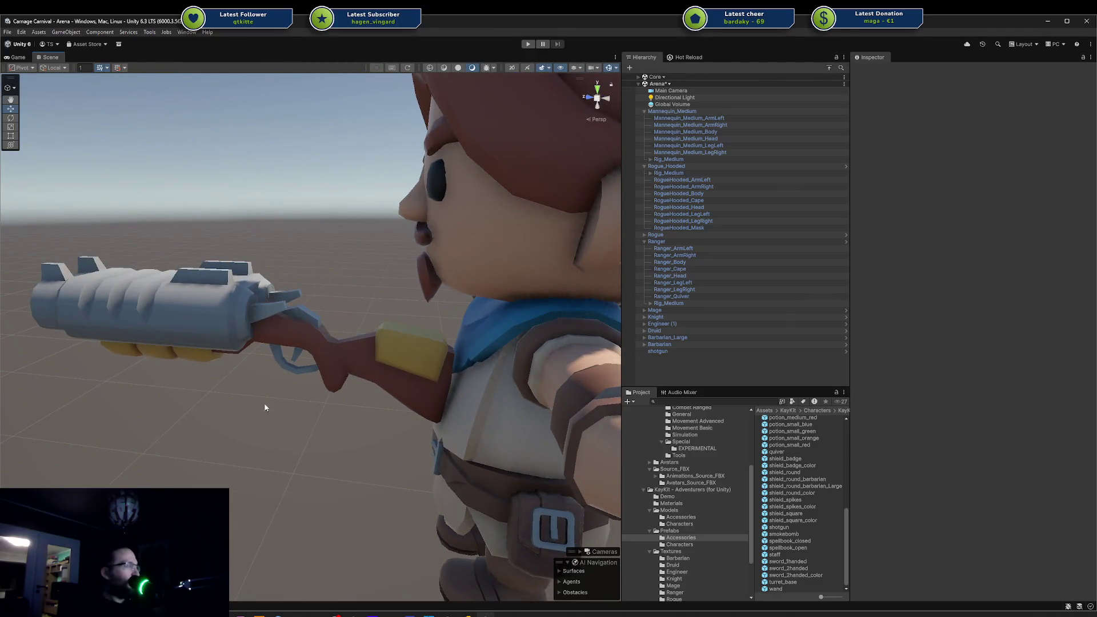
{"action": "left_click_drag", "start_coordinate": [264, 407], "coordinate": [331, 415]}
{"action": "scroll", "coordinate": [690, 490], "scroll_direction": "up", "scroll_amount": 5}
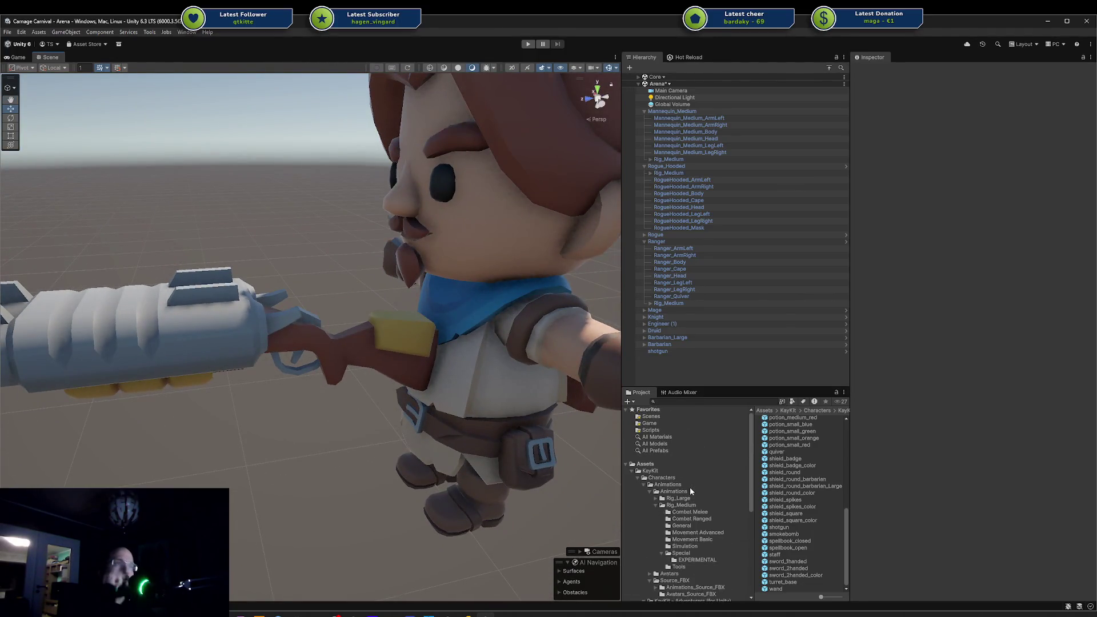
Play Running_HoldingRifle from Movement Advanced in the preview, then list the General clips.
{"action": "scroll", "coordinate": [690, 491], "scroll_direction": "down", "scroll_amount": 1}
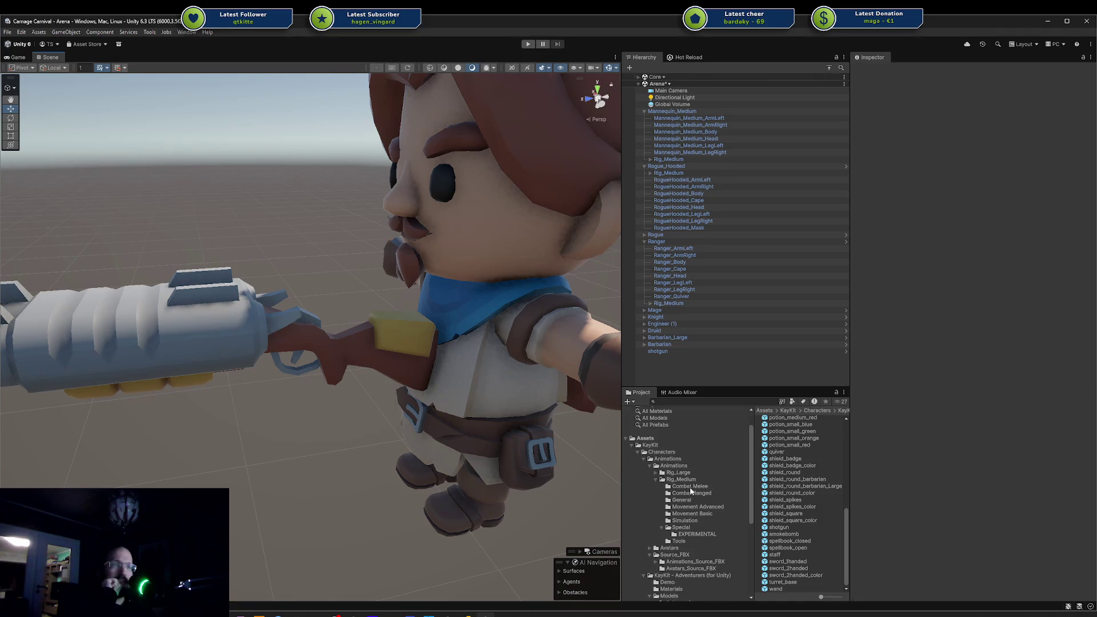
{"action": "left_click", "coordinate": [703, 513]}
{"action": "left_click", "coordinate": [704, 507]}
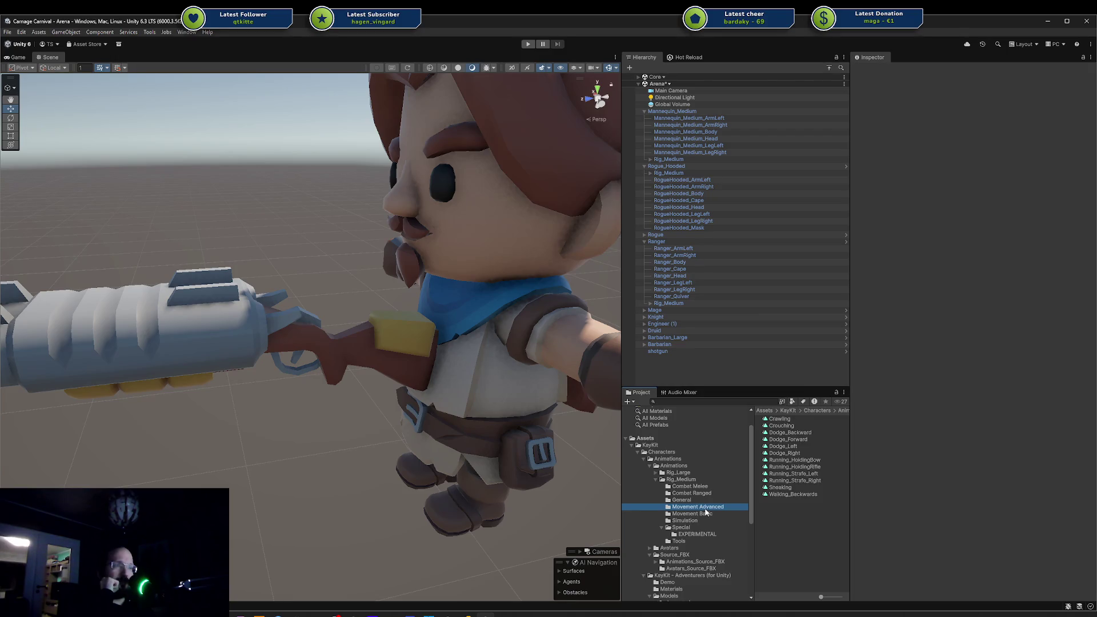
{"action": "left_click", "coordinate": [788, 460]}
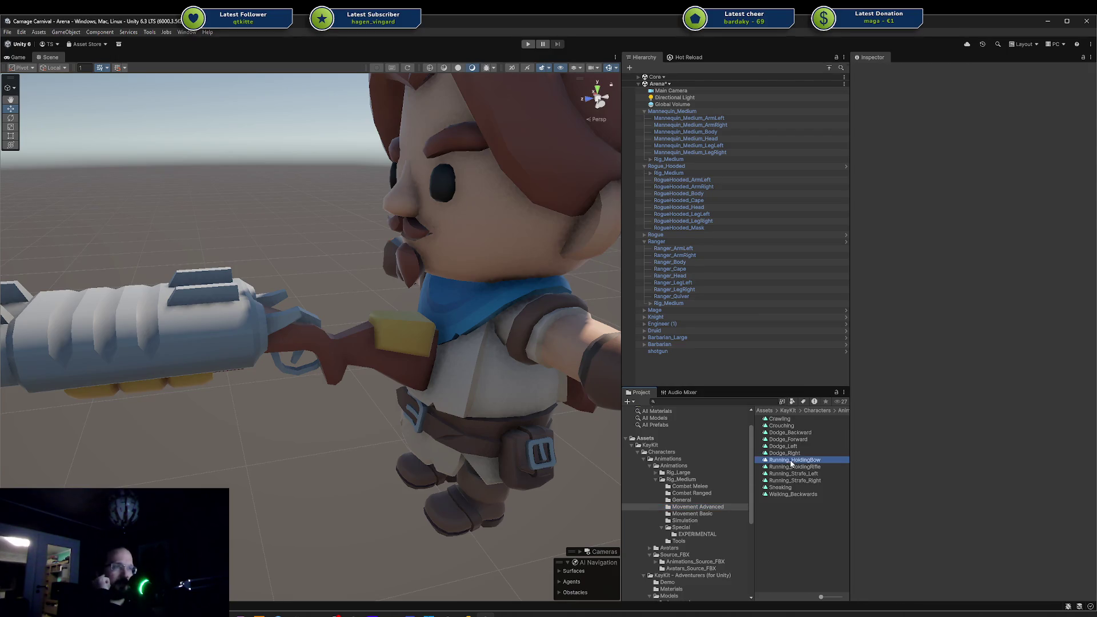
{"action": "left_click", "coordinate": [818, 474]}
{"action": "left_click", "coordinate": [830, 466]}
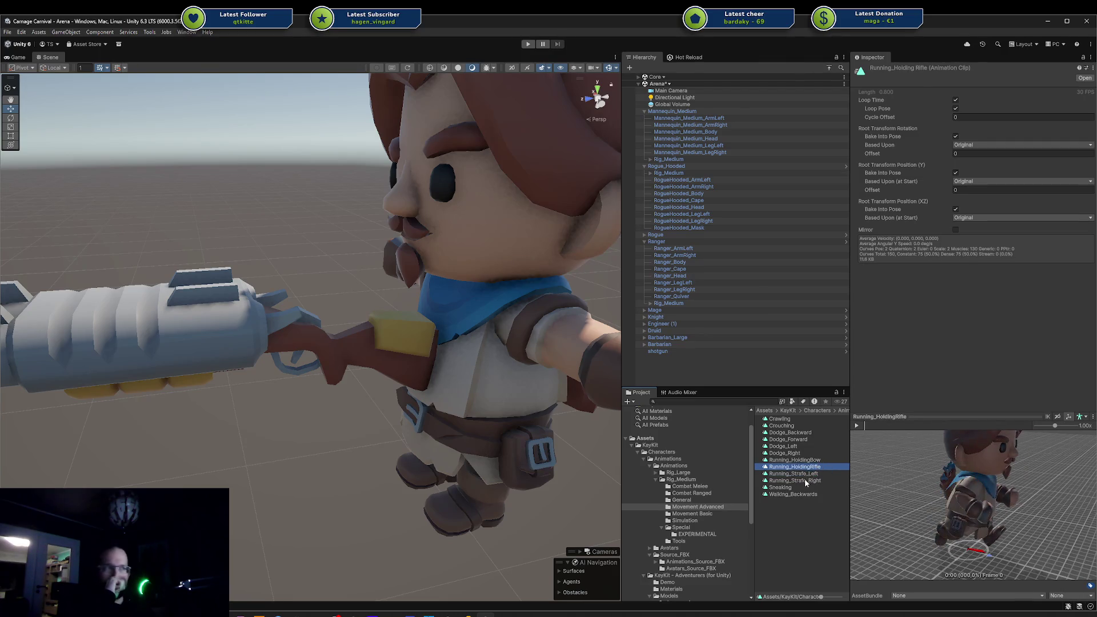
{"action": "left_click", "coordinate": [857, 425]}
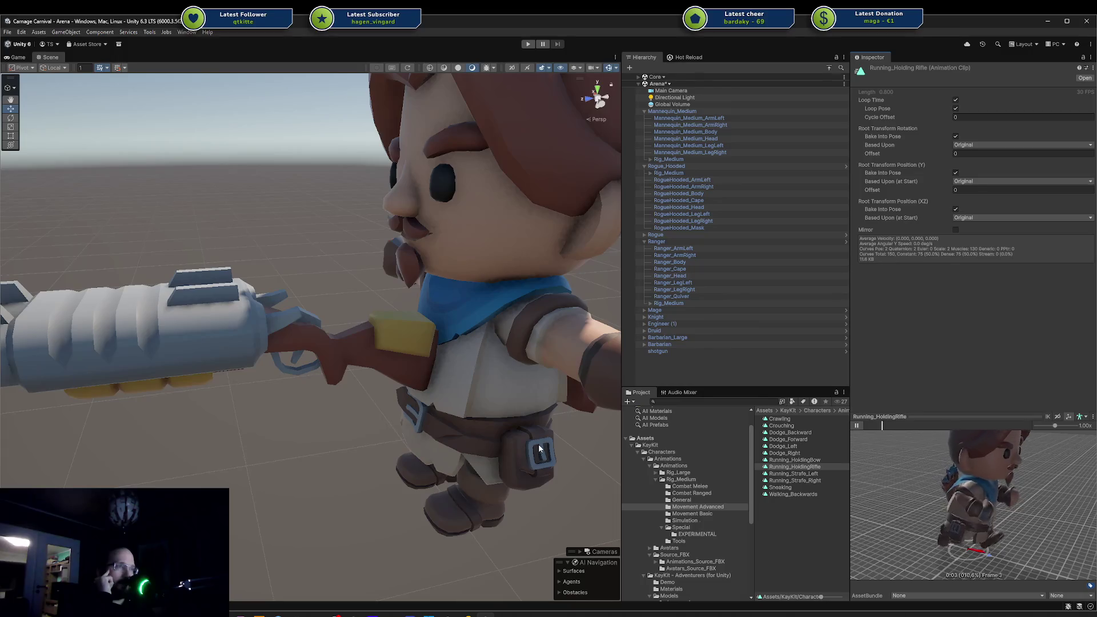
{"action": "left_click", "coordinate": [703, 501]}
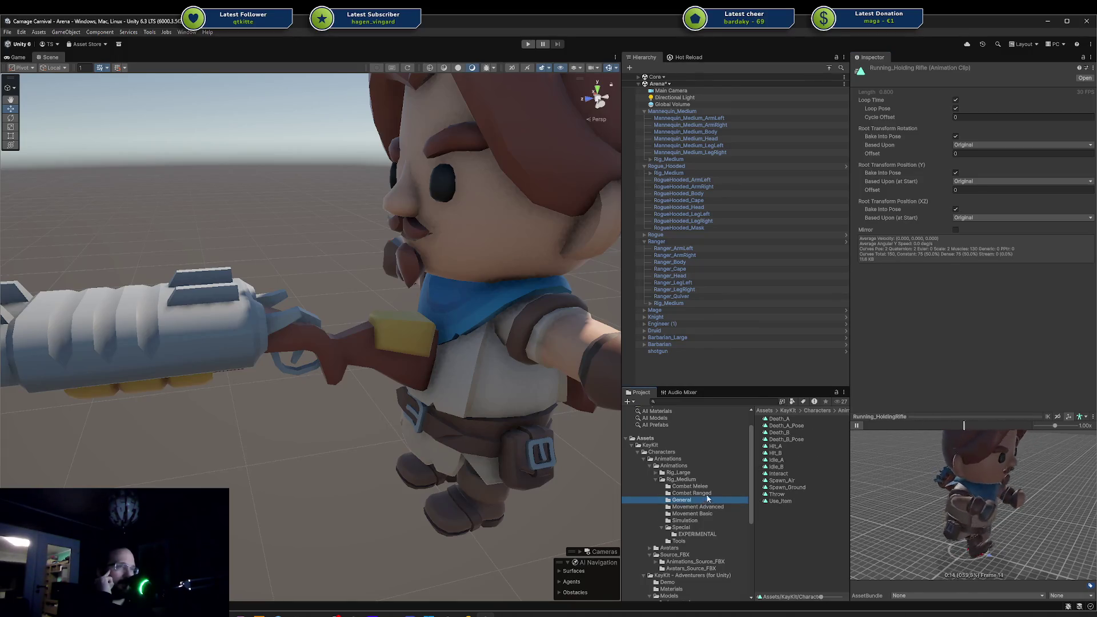
Open Combat Ranged and play the Ranged_1H_Aiming and Ranged_2H_Aiming clips.
{"action": "left_click", "coordinate": [718, 493]}
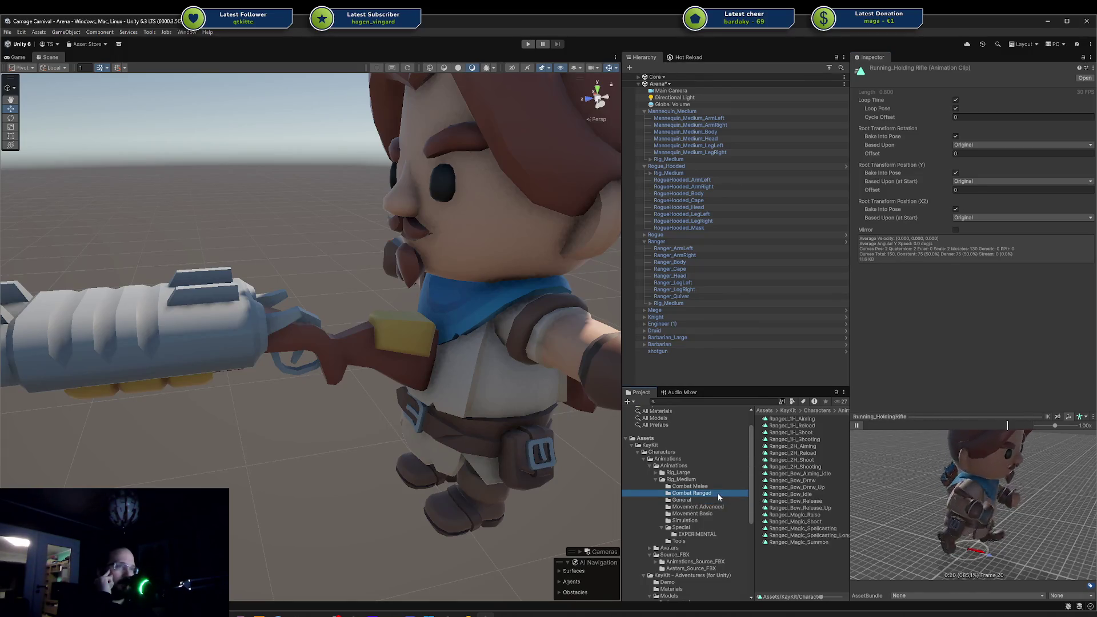
{"action": "left_click", "coordinate": [811, 421]}
{"action": "left_click", "coordinate": [856, 425]}
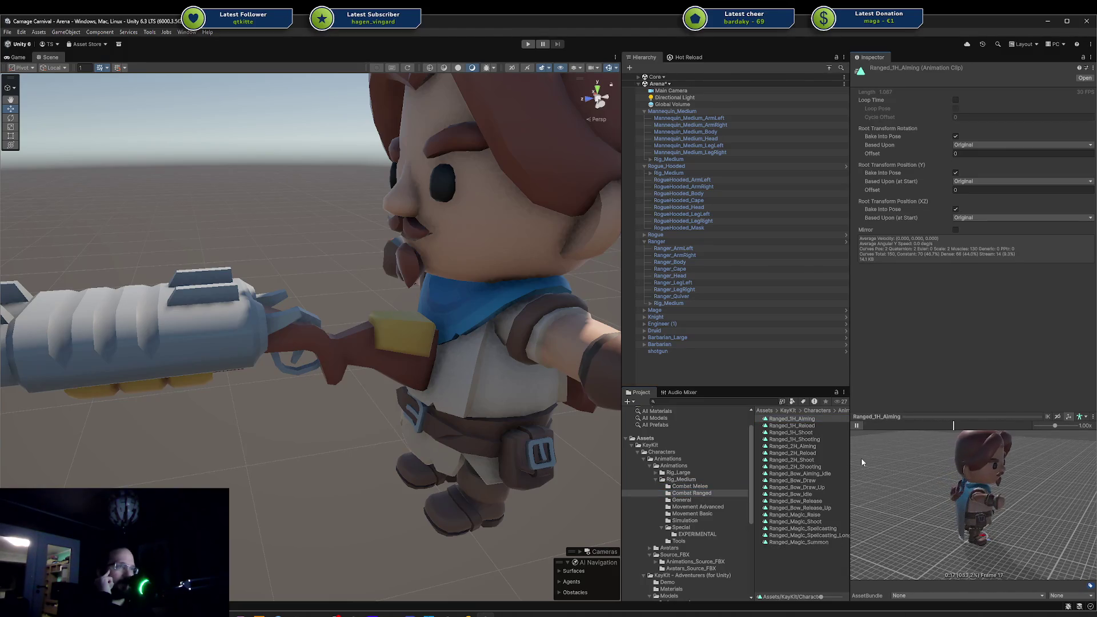
{"action": "left_click", "coordinate": [813, 445]}
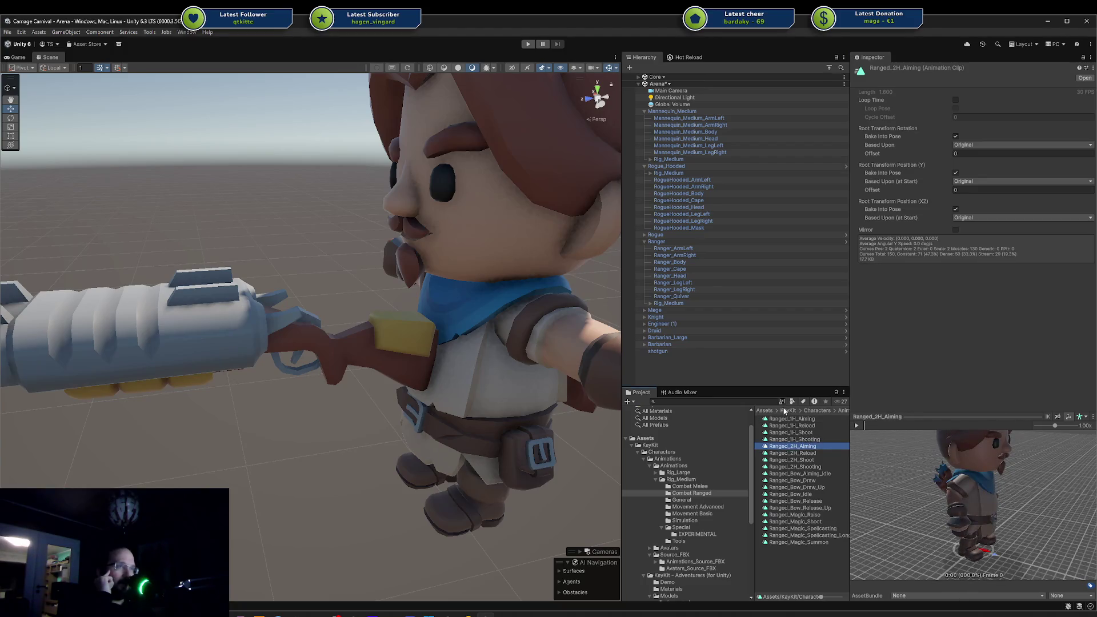
{"action": "left_click", "coordinate": [856, 426]}
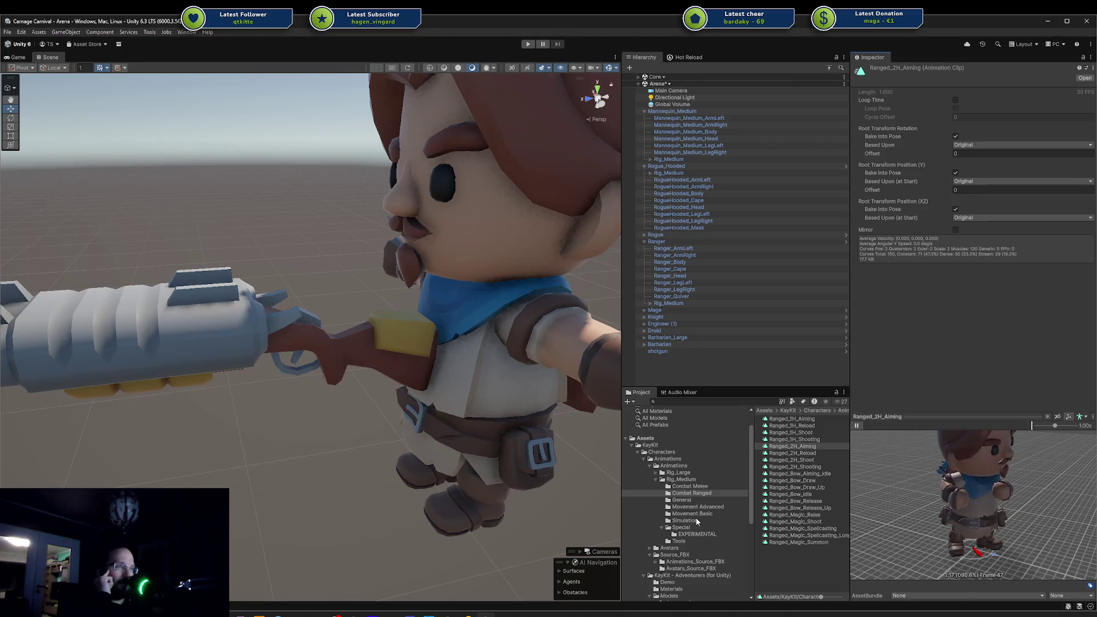
Play Ranged_2H_Reload, Ranged_2H_Shoot and Ranged_2H_Shooting, then list the Special clips.
{"action": "left_click", "coordinate": [819, 453]}
{"action": "left_click", "coordinate": [856, 426]}
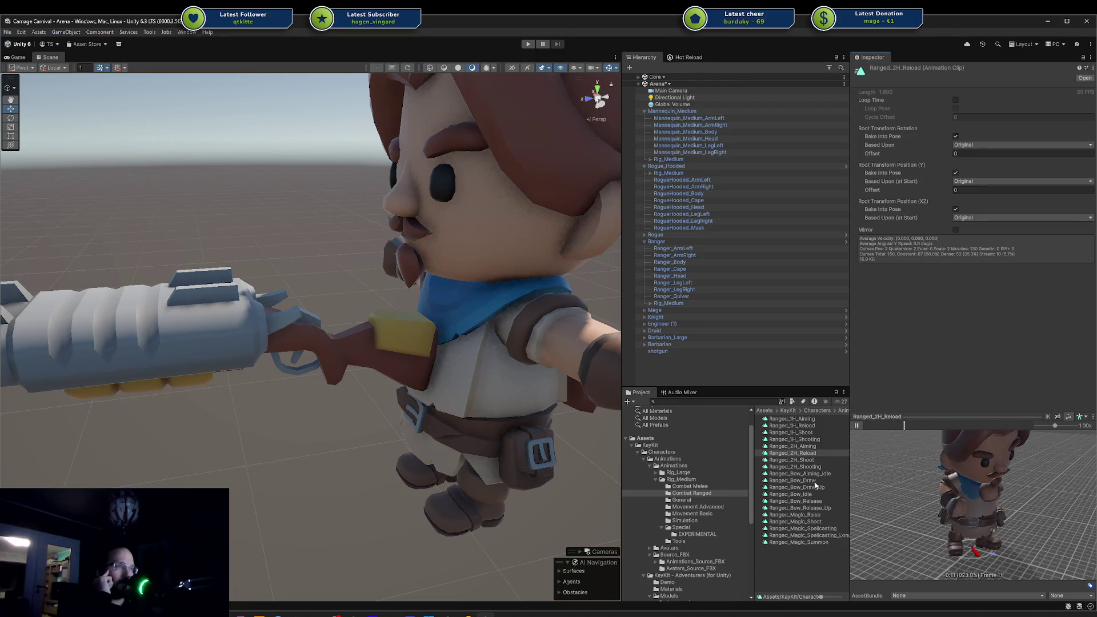
{"action": "left_click", "coordinate": [791, 460]}
{"action": "left_click", "coordinate": [856, 425]}
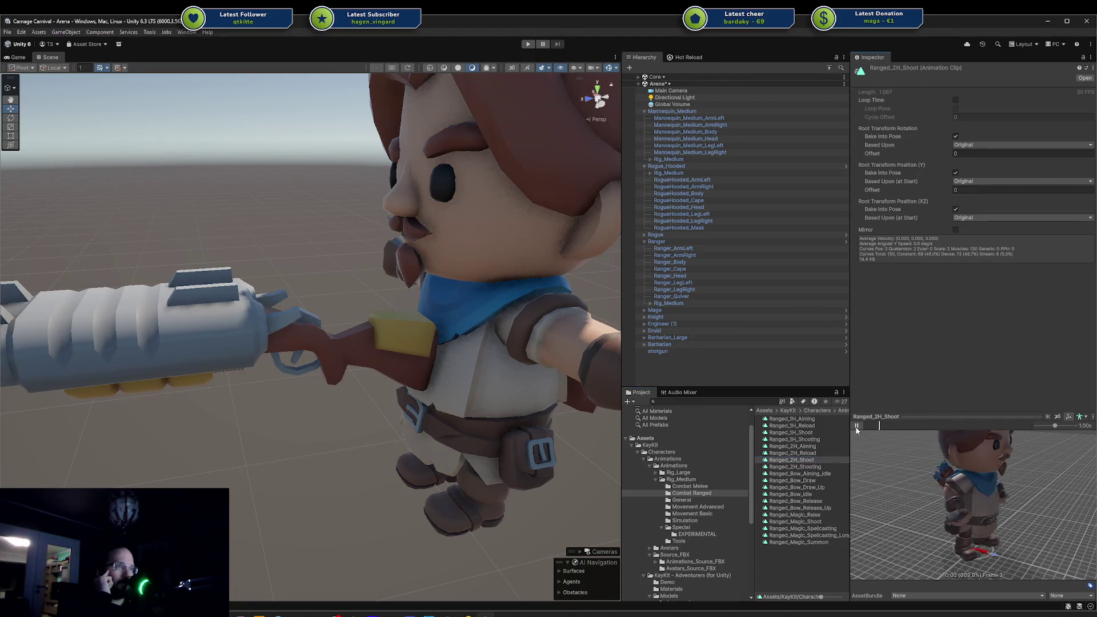
{"action": "left_click", "coordinate": [811, 466]}
{"action": "left_click", "coordinate": [856, 426]}
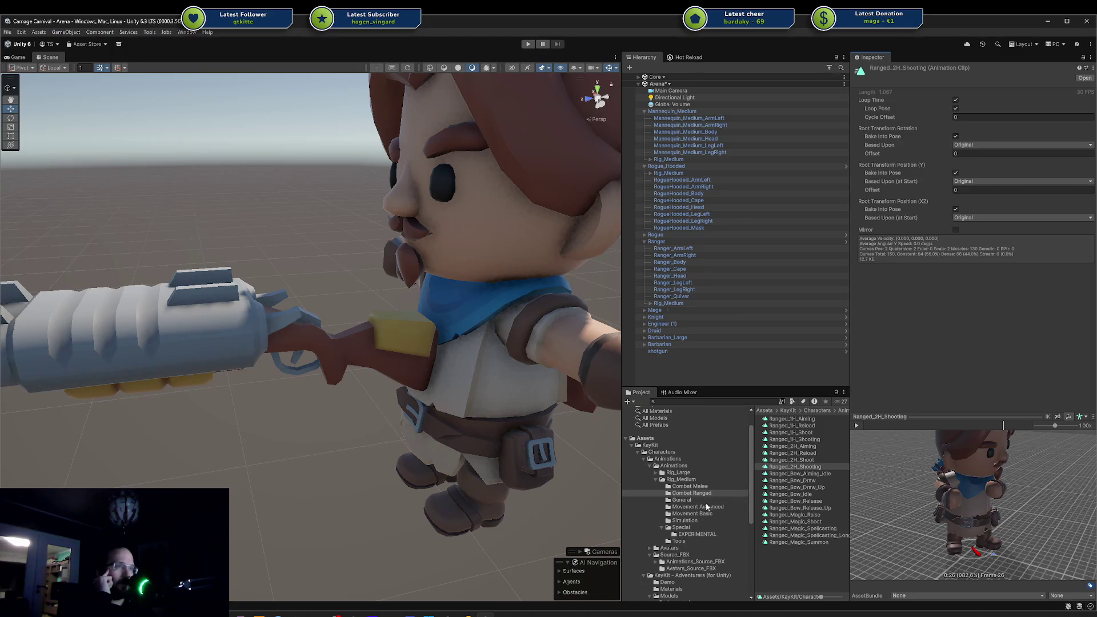
{"action": "left_click", "coordinate": [681, 527]}
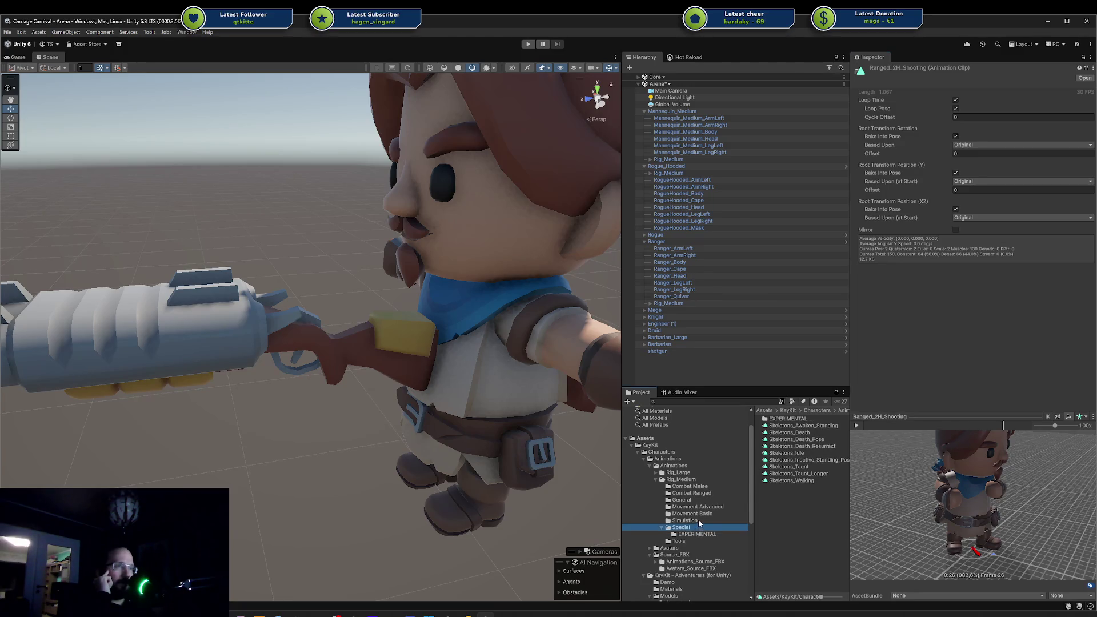
Play Running_A from Movement Basic, then load Hit_A and play Throw from General.
{"action": "left_click", "coordinate": [700, 515]}
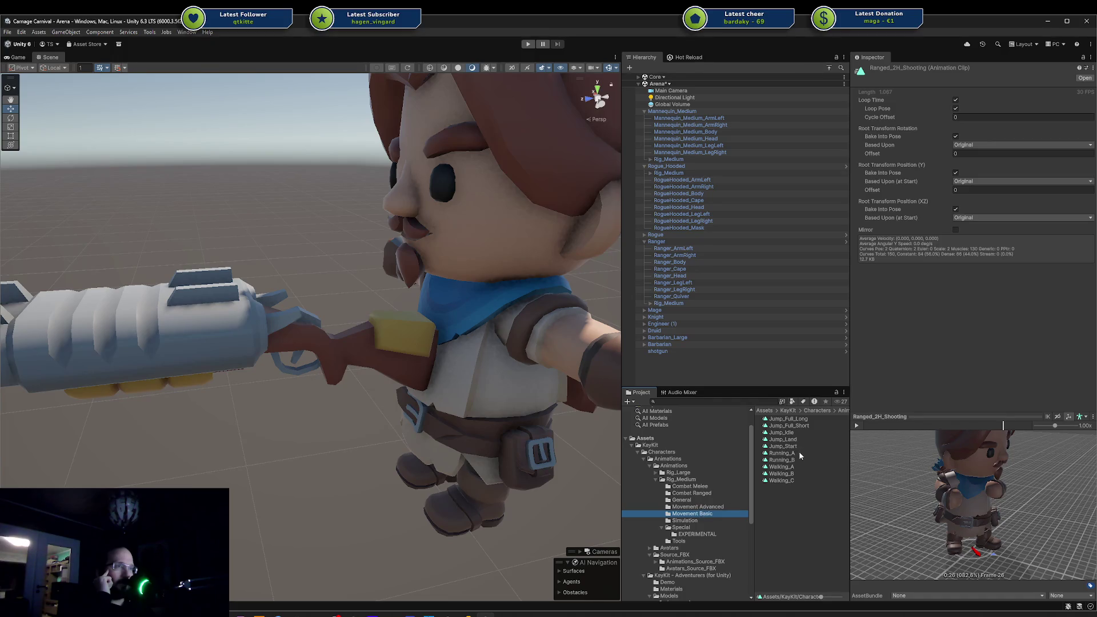
{"action": "left_click", "coordinate": [803, 453]}
{"action": "left_click", "coordinate": [856, 426]}
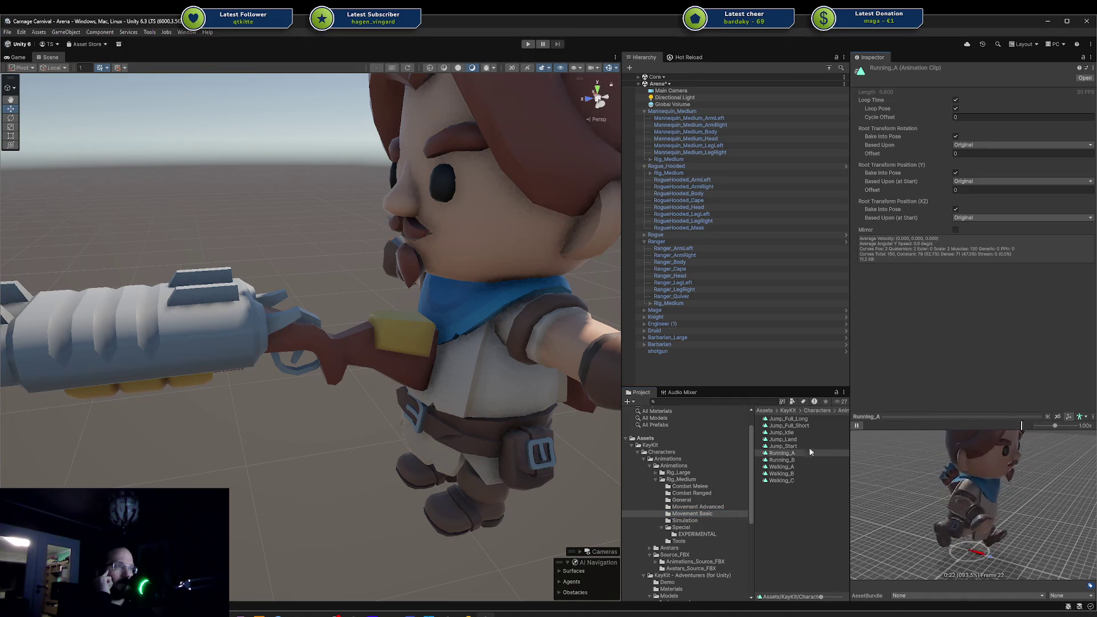
{"action": "left_click", "coordinate": [721, 508]}
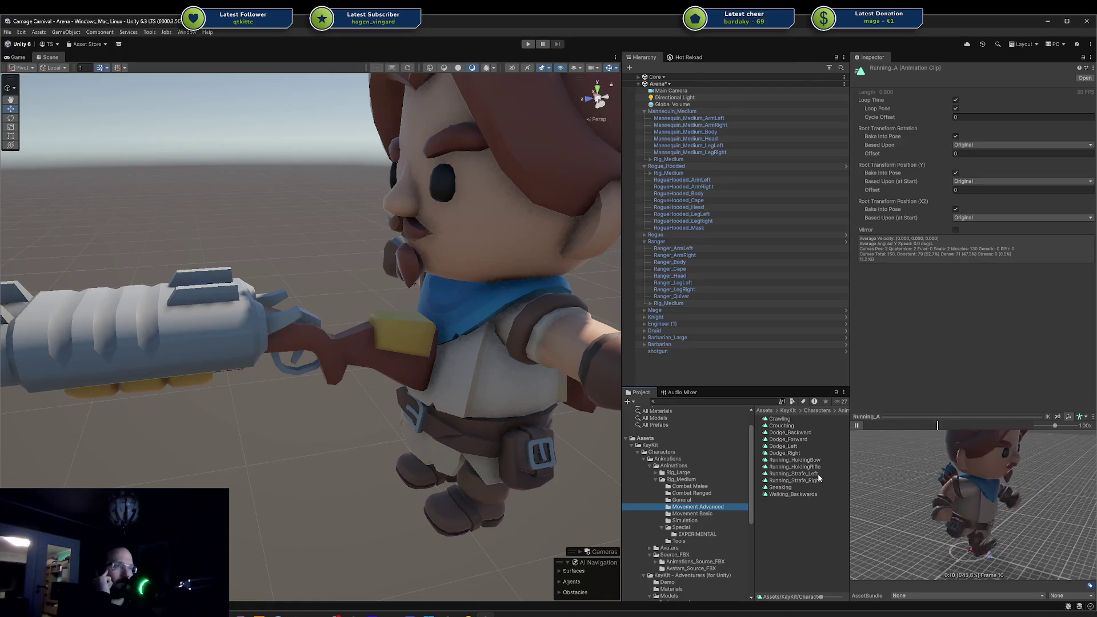
{"action": "left_click", "coordinate": [712, 514]}
{"action": "left_click", "coordinate": [707, 502]}
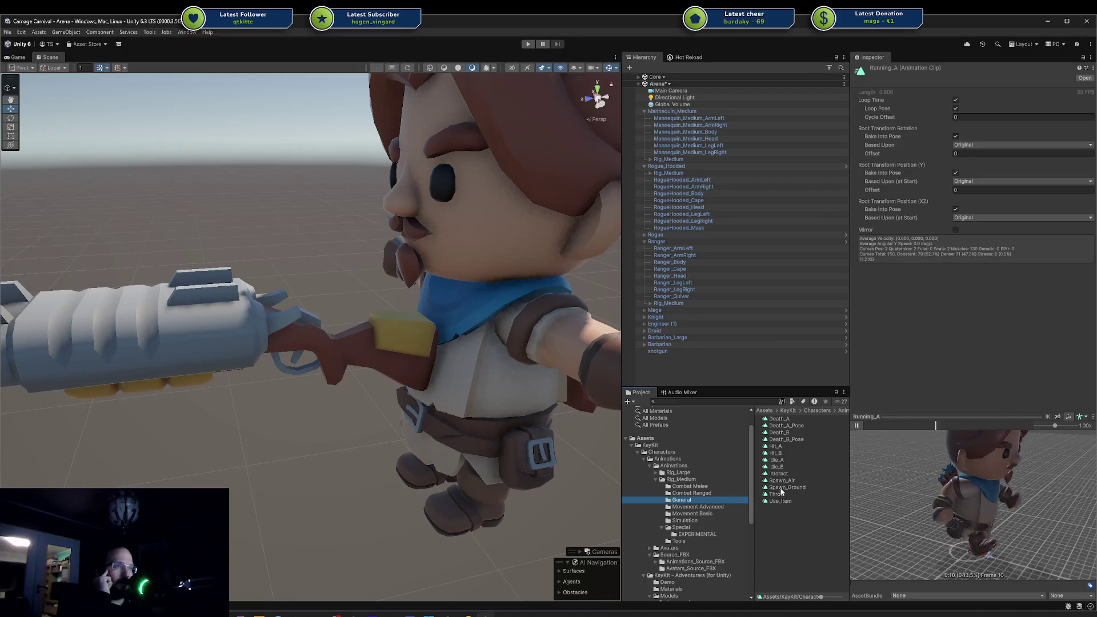
{"action": "left_click", "coordinate": [796, 446]}
{"action": "left_click", "coordinate": [792, 493]}
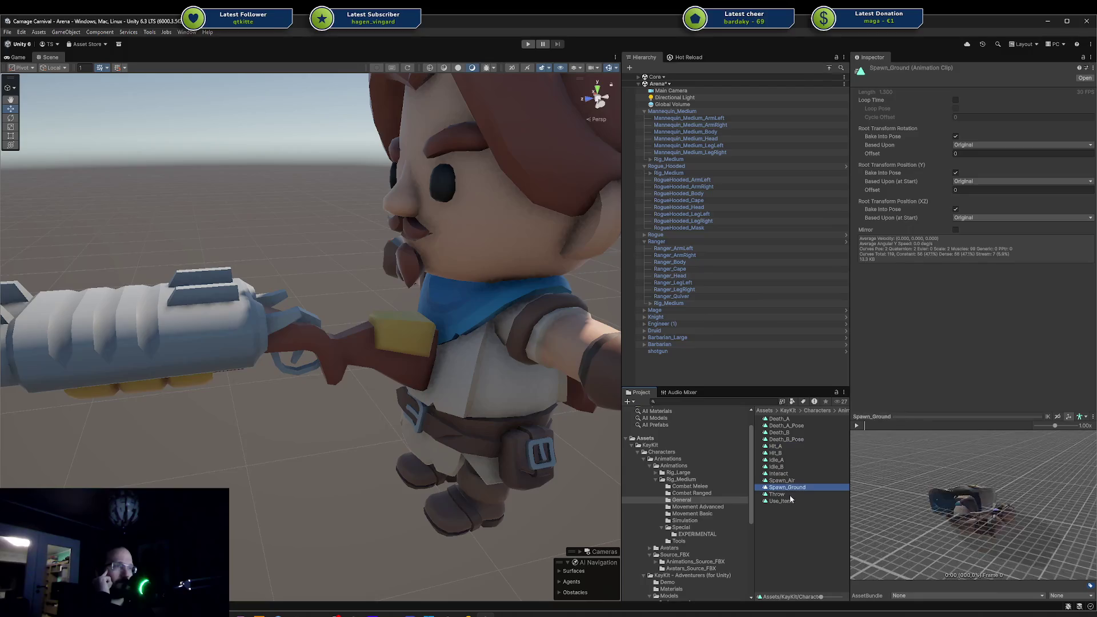
{"action": "left_click", "coordinate": [855, 426]}
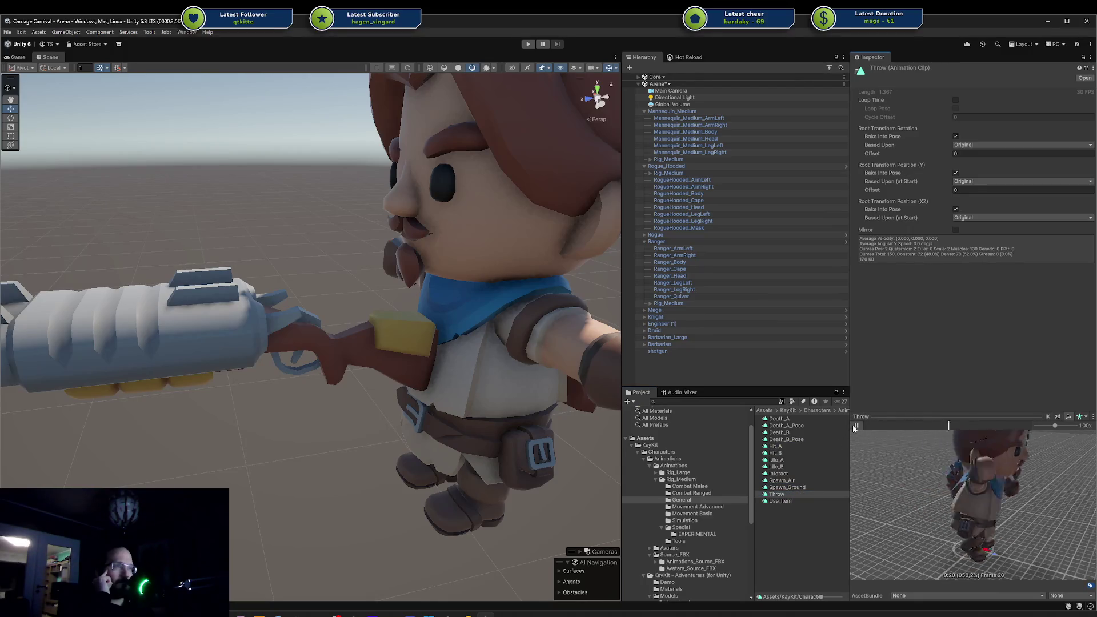
Load Sit_Chair_StandUp and play Waving from Simulation, then list the Tools clips.
{"action": "left_click", "coordinate": [694, 521]}
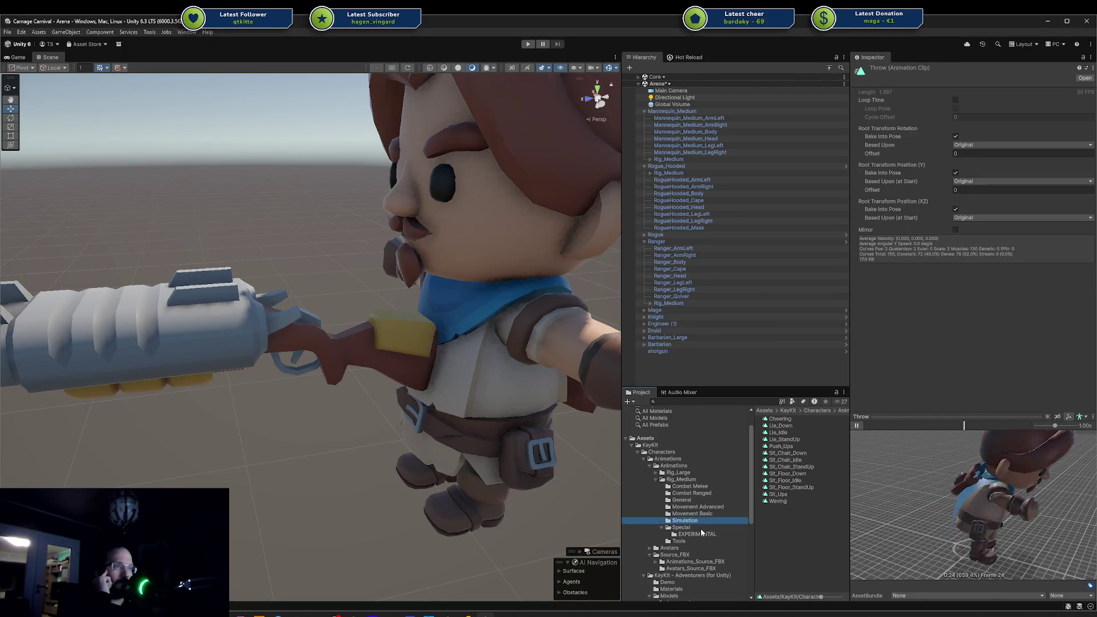
{"action": "left_click", "coordinate": [794, 467]}
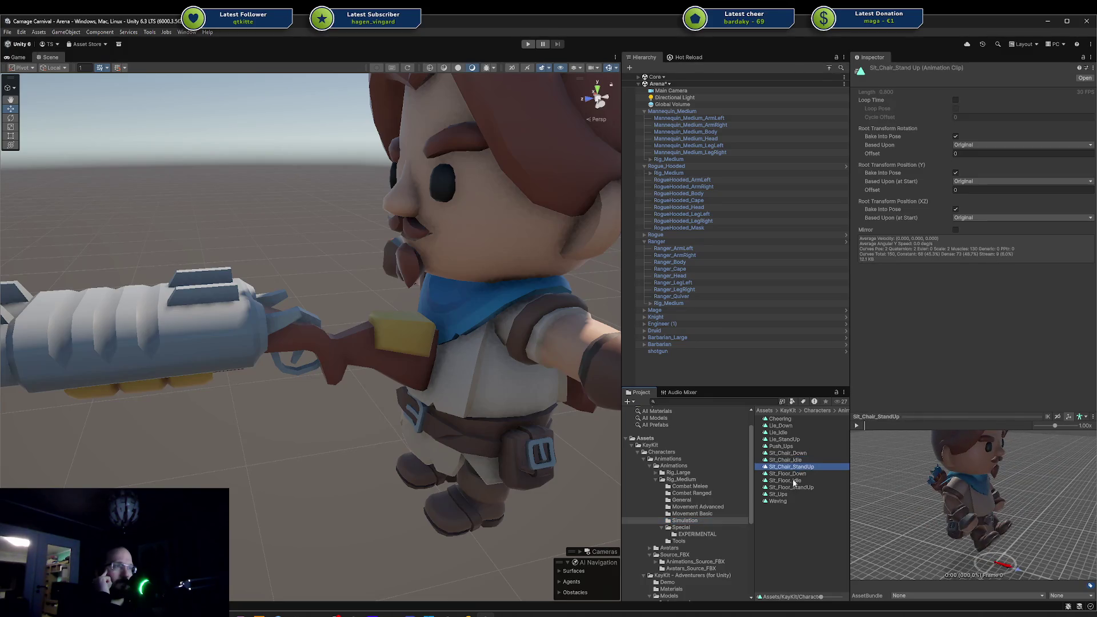
{"action": "left_click", "coordinate": [778, 501]}
{"action": "left_click", "coordinate": [856, 426]}
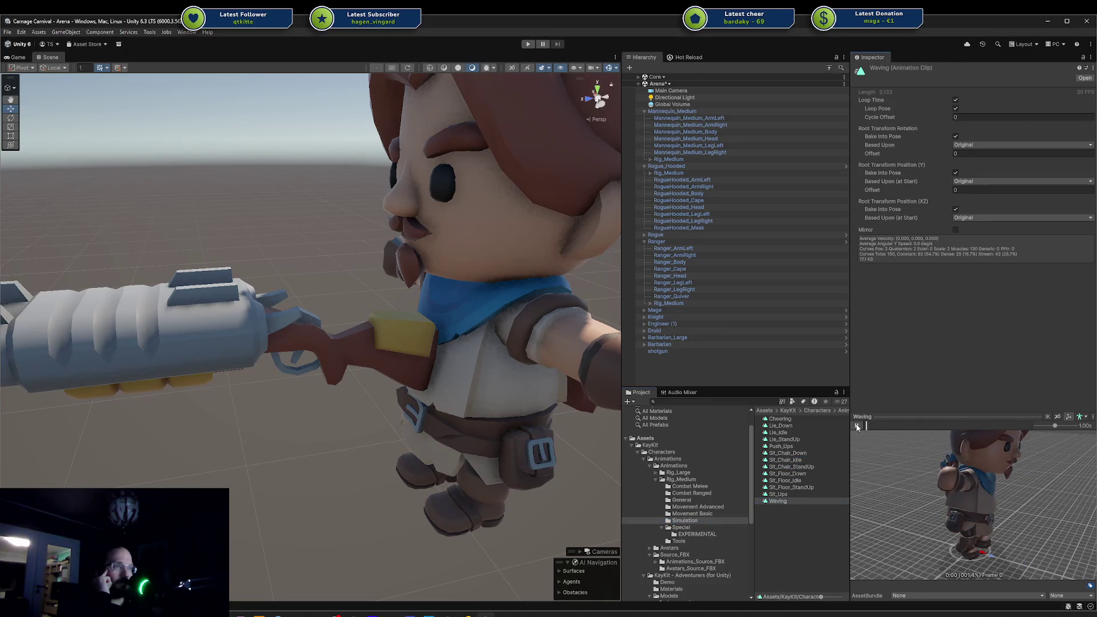
{"action": "left_click", "coordinate": [705, 542]}
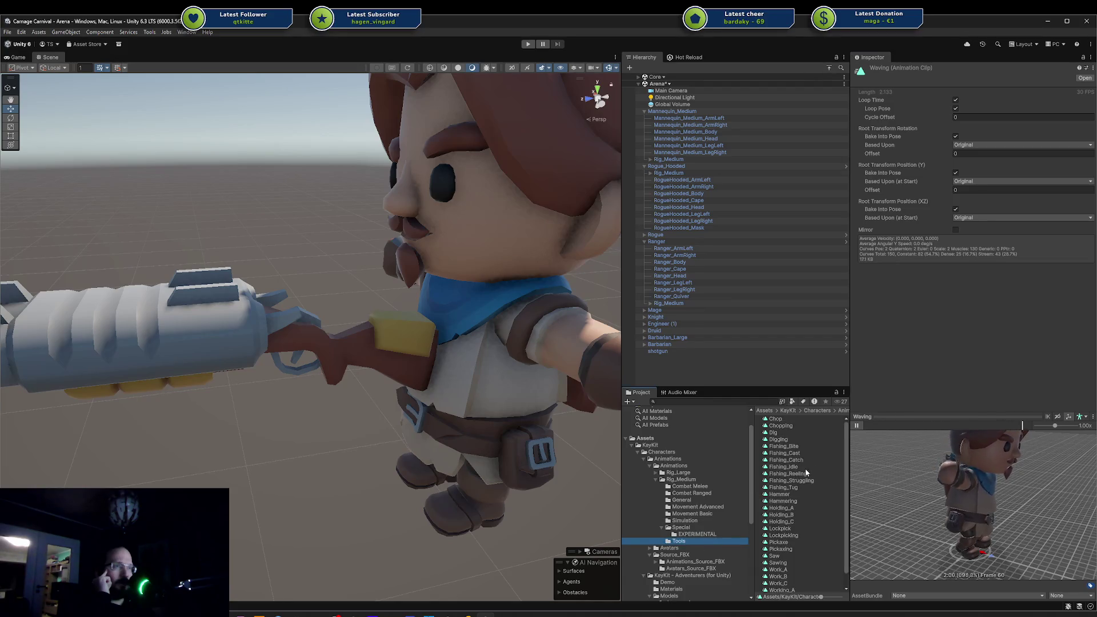
Play the Working_A and Pickaxe clips from the Tools folder.
{"action": "scroll", "coordinate": [796, 464], "scroll_direction": "down", "scroll_amount": 1}
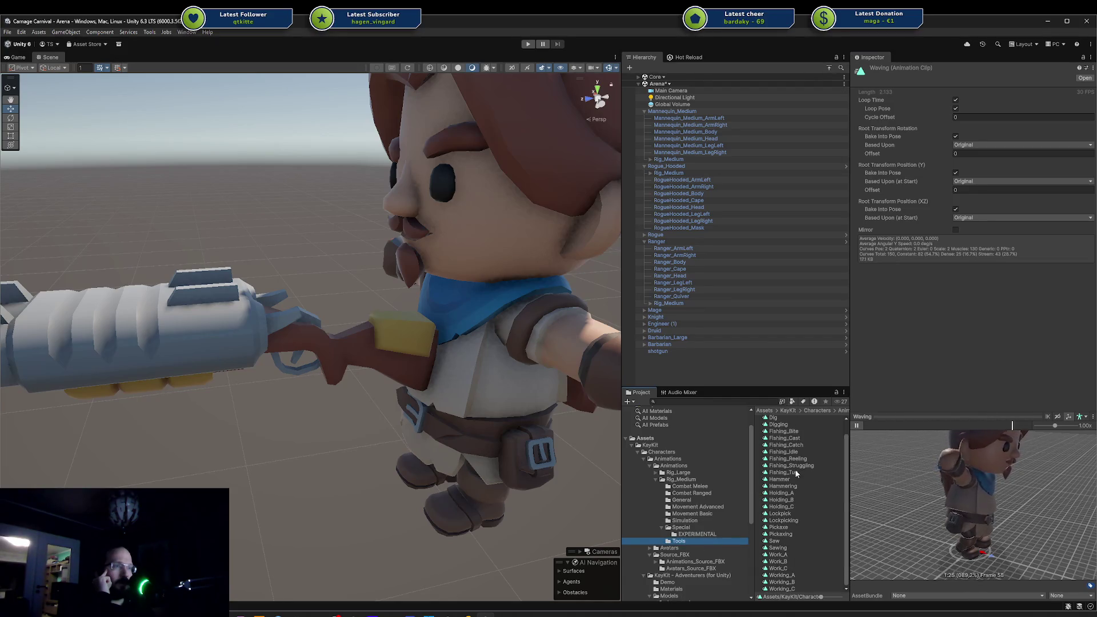
{"action": "left_click", "coordinate": [784, 574]}
{"action": "left_click", "coordinate": [855, 427]}
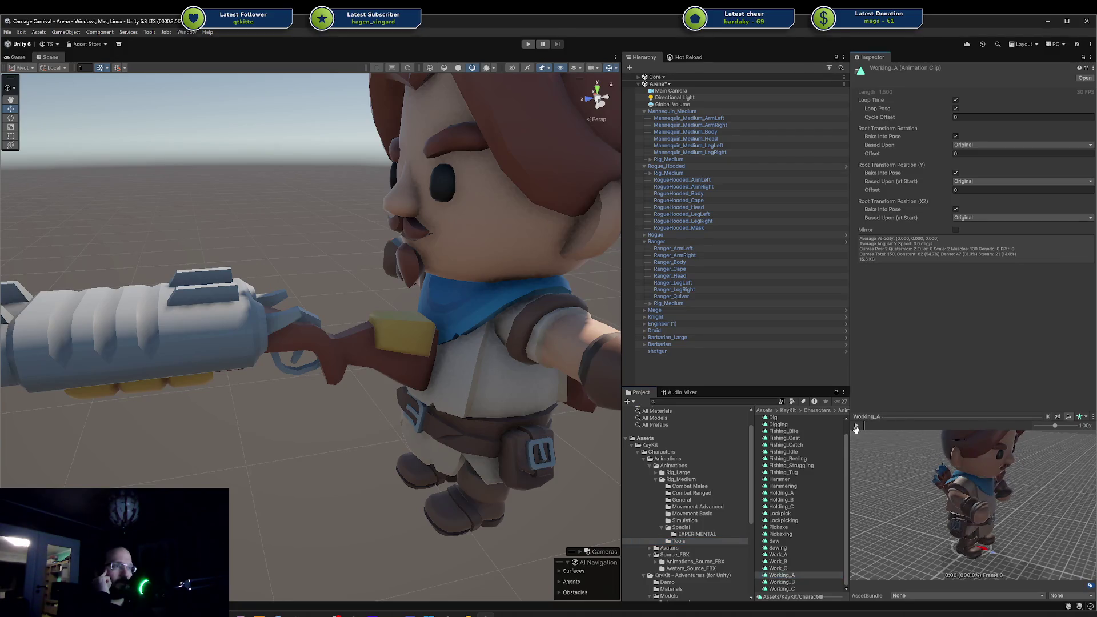
{"action": "left_click", "coordinate": [856, 427]}
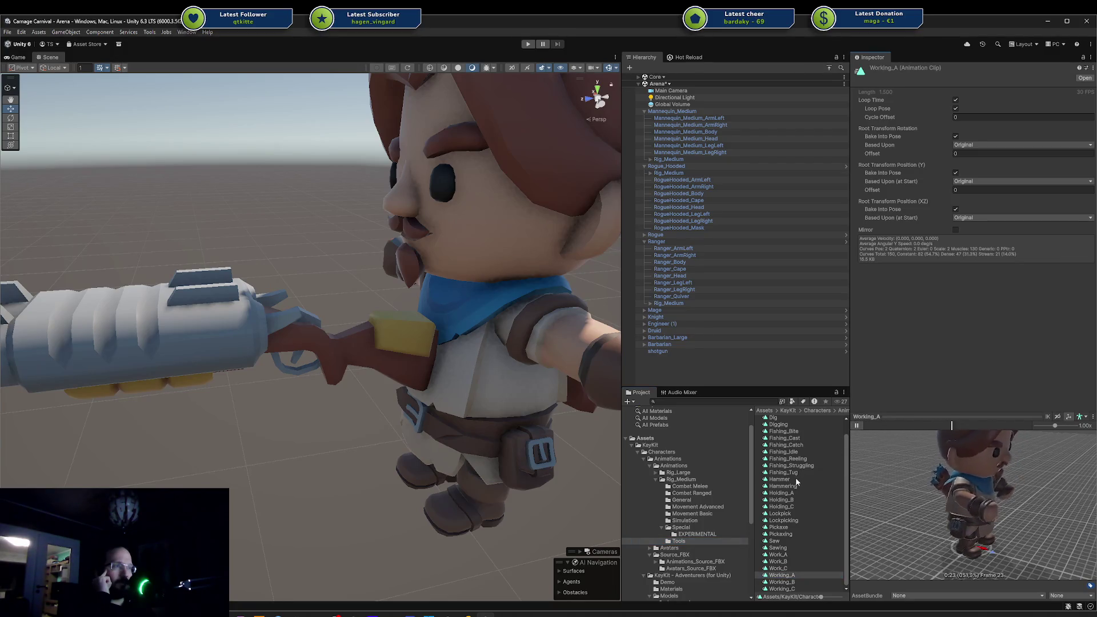
{"action": "scroll", "coordinate": [795, 479], "scroll_direction": "up", "scroll_amount": 1}
{"action": "scroll", "coordinate": [794, 481], "scroll_direction": "down", "scroll_amount": 1}
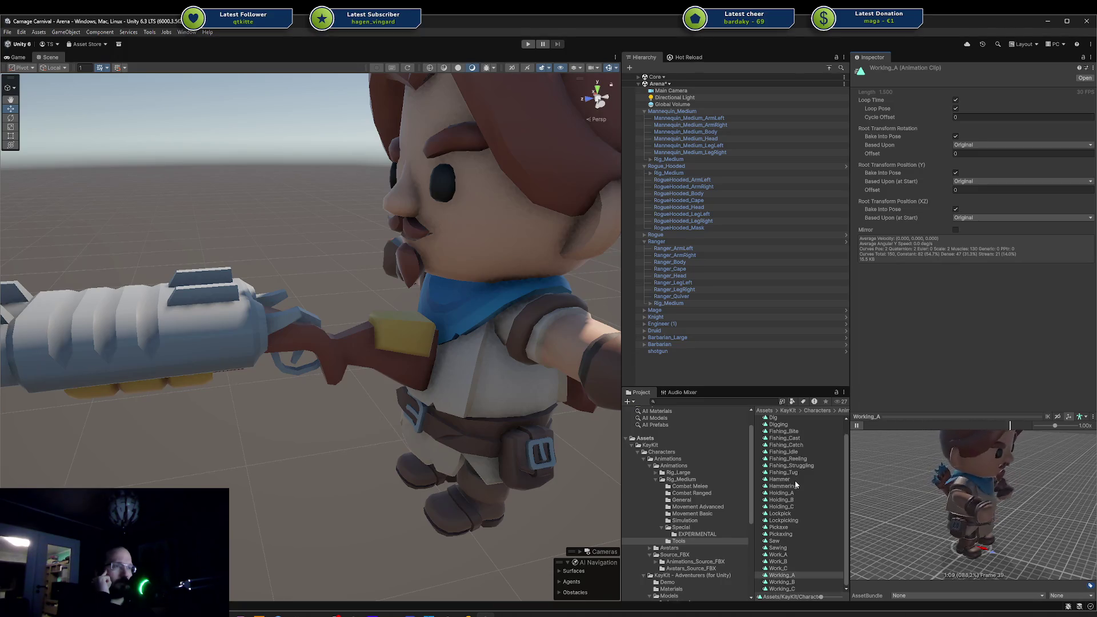
{"action": "left_click", "coordinate": [788, 527]}
{"action": "left_click", "coordinate": [856, 425]}
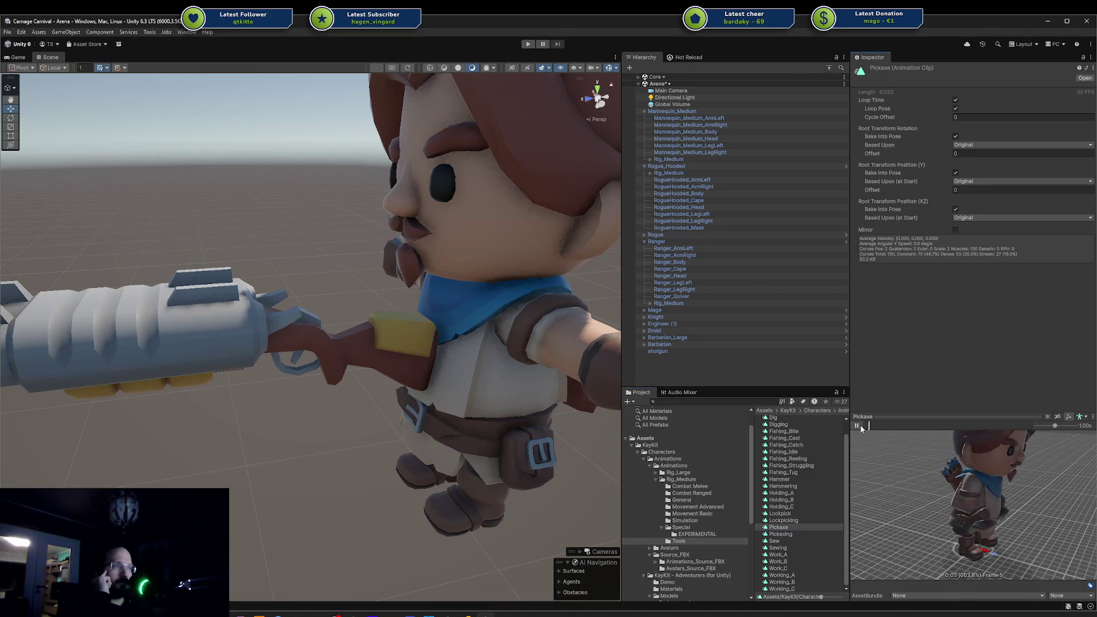
Browse Movement Basic, Combat Ranged, Combat Melee and General, then play Running_HoldingRifle.
{"action": "left_click", "coordinate": [708, 520]}
{"action": "left_click", "coordinate": [711, 514]}
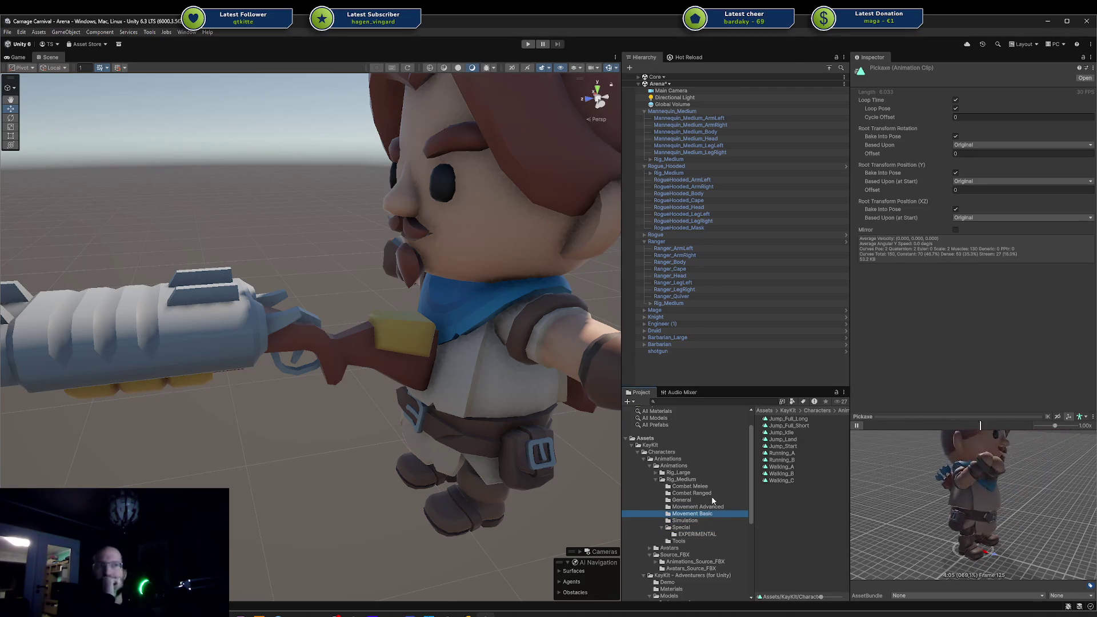
{"action": "left_click", "coordinate": [711, 493]}
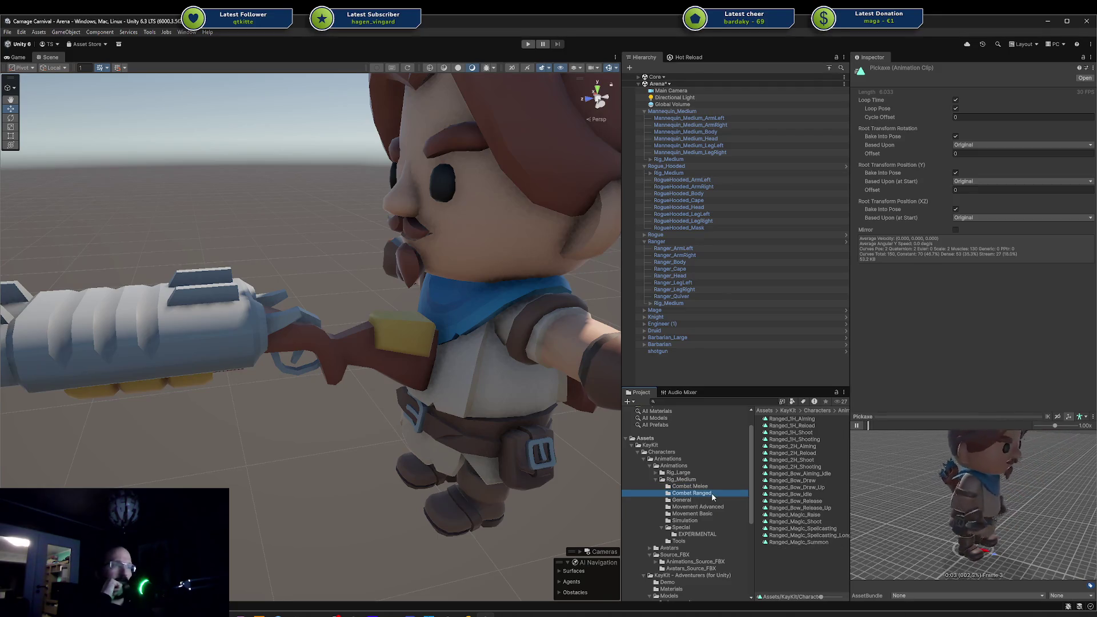
{"action": "key", "text": "Up"}
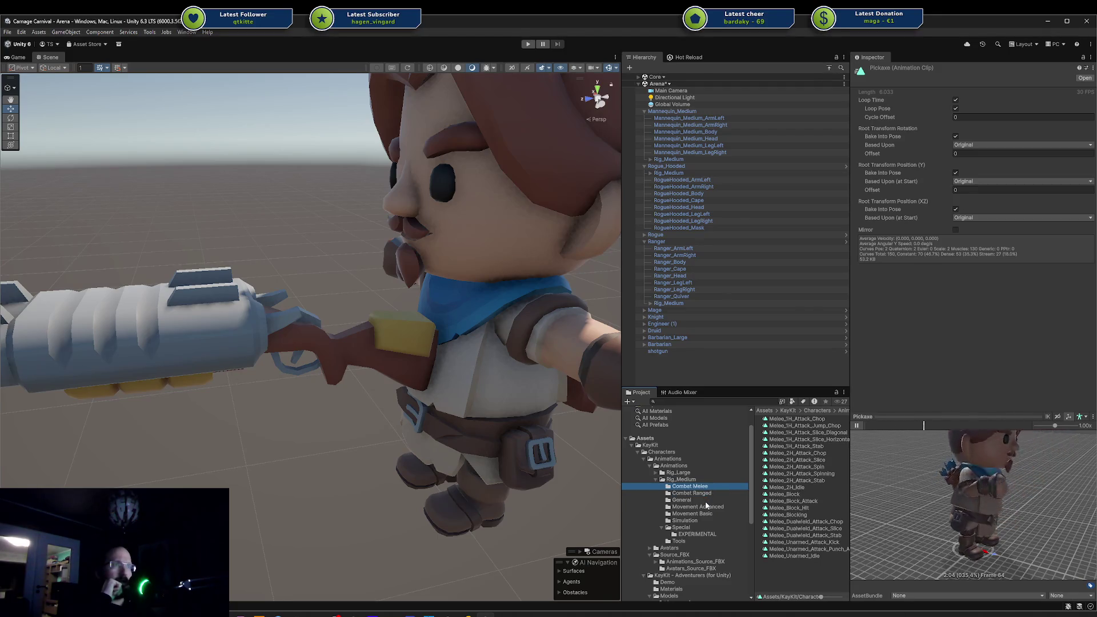
{"action": "left_click", "coordinate": [705, 500]}
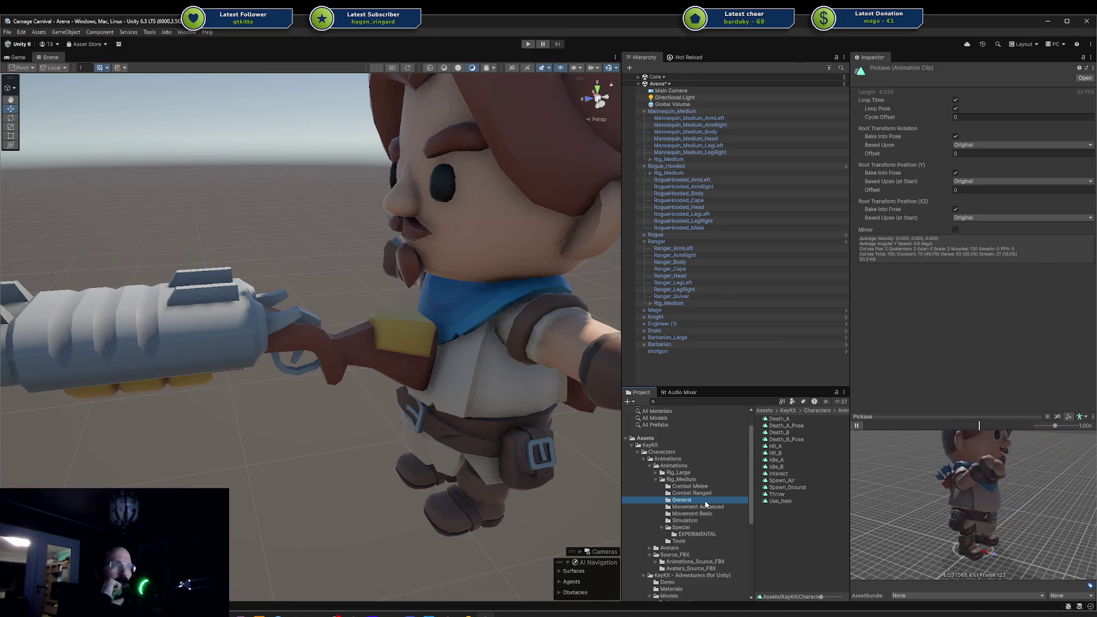
{"action": "key", "text": "Down"}
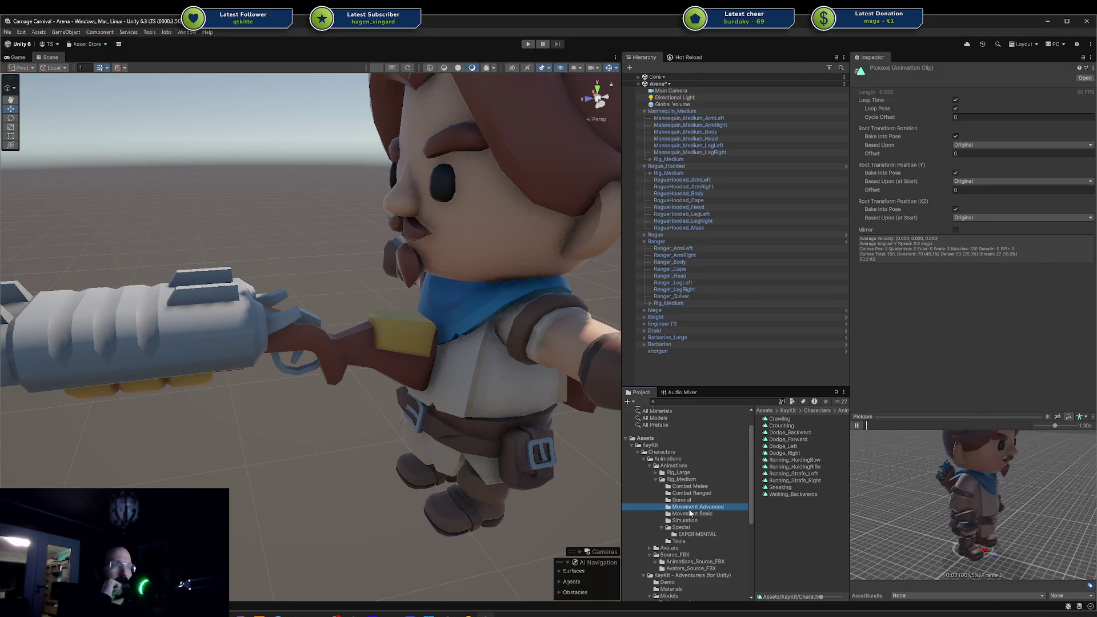
{"action": "left_click", "coordinate": [822, 467]}
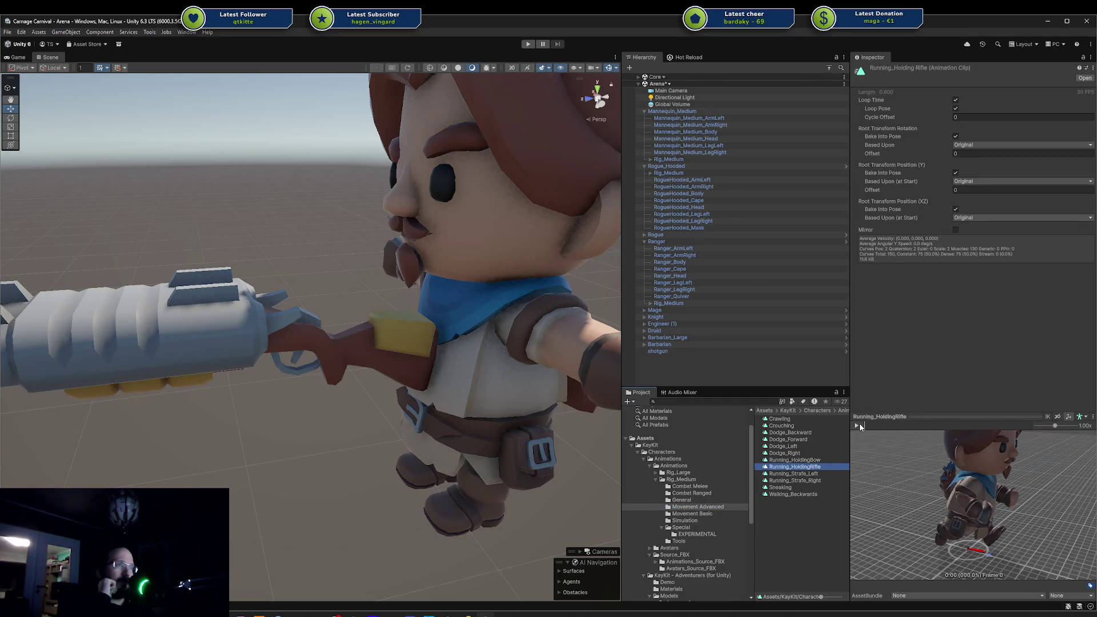
{"action": "left_click", "coordinate": [856, 425]}
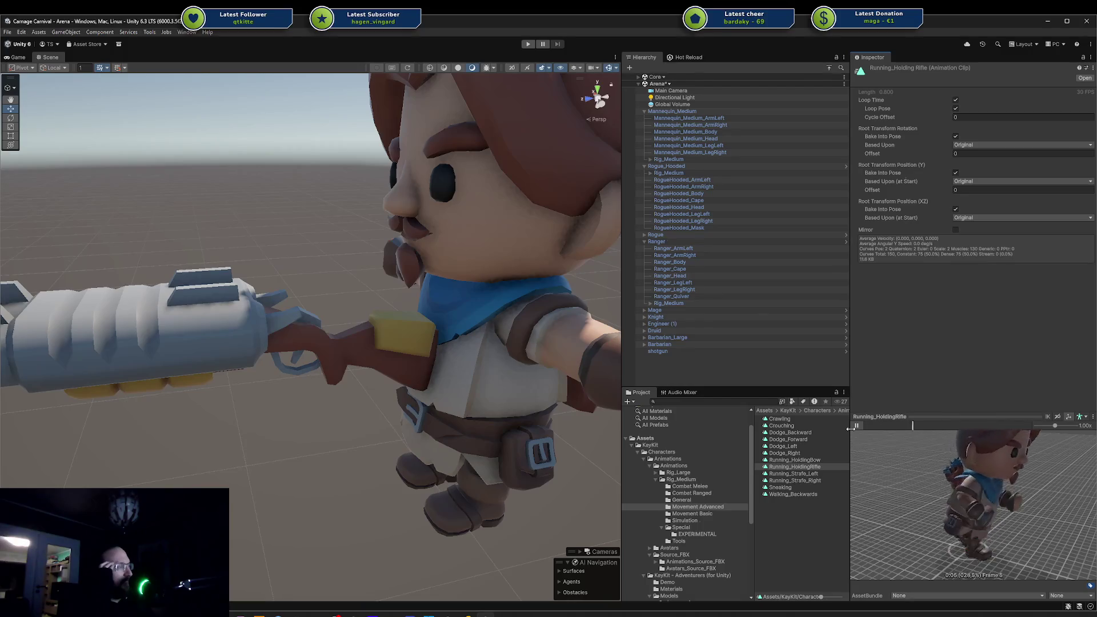
Sample Walking_A, Walking_B and Walking_C from Movement Basic.
{"action": "left_click", "coordinate": [689, 515]}
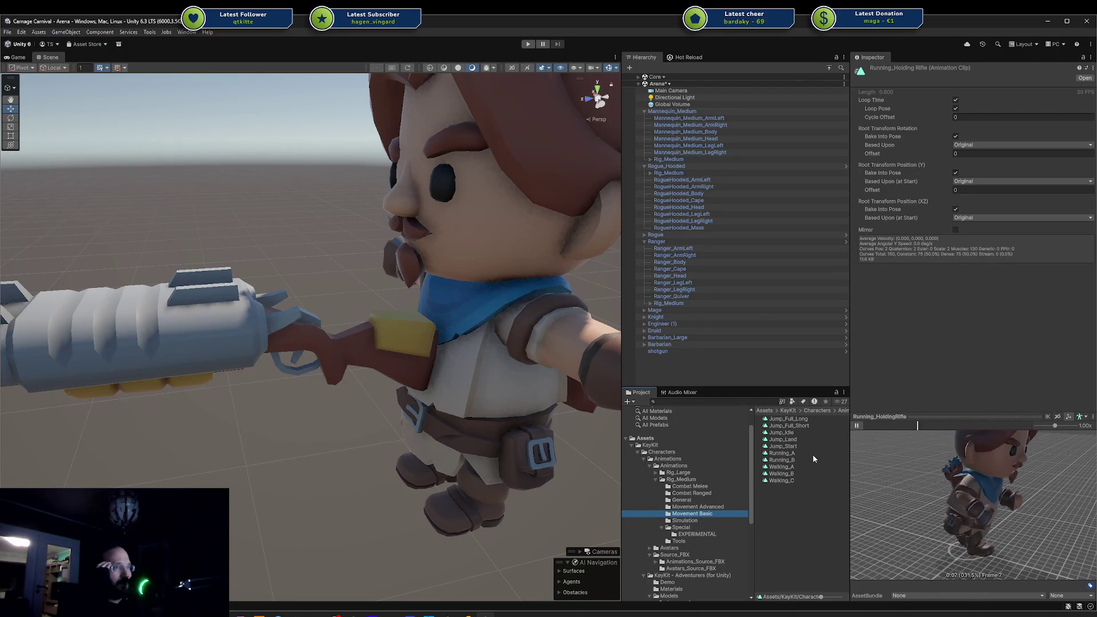
{"action": "left_click", "coordinate": [798, 468]}
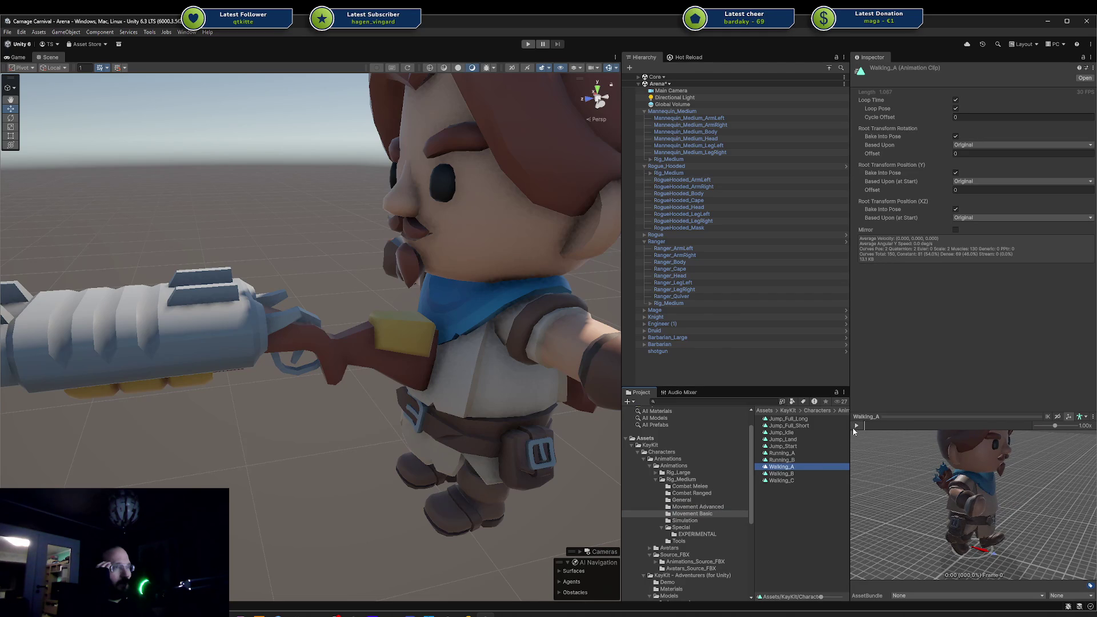
{"action": "left_click", "coordinate": [803, 474]}
{"action": "left_click", "coordinate": [856, 425]}
{"action": "left_click", "coordinate": [806, 481]}
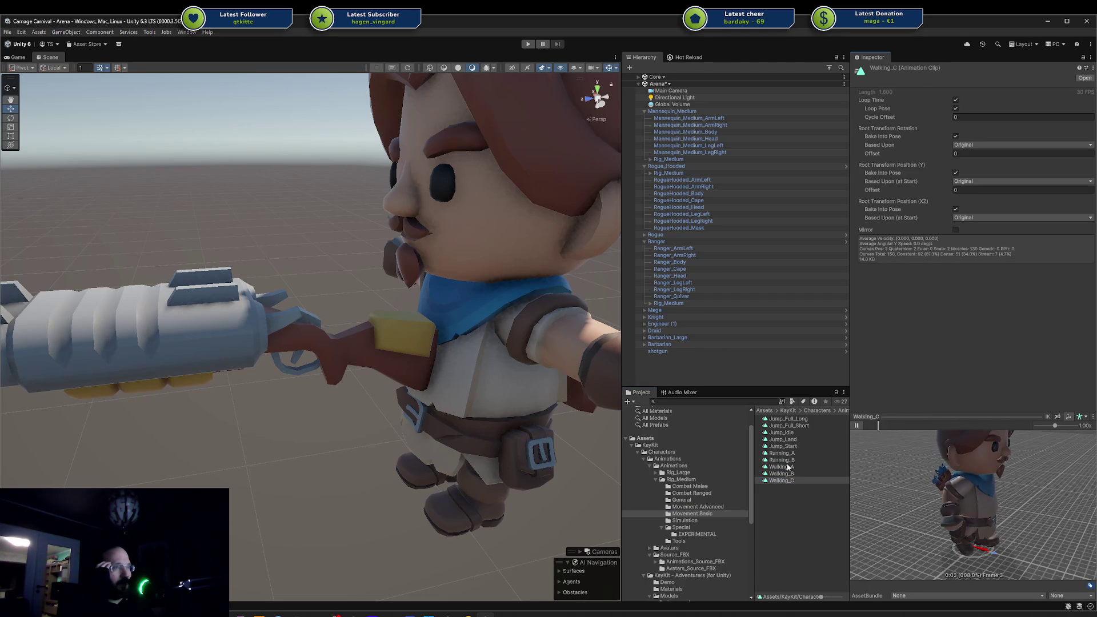
Browse Simulation and Tools, then select Running_Strafe_Left in Movement Advanced.
{"action": "left_click", "coordinate": [718, 519]}
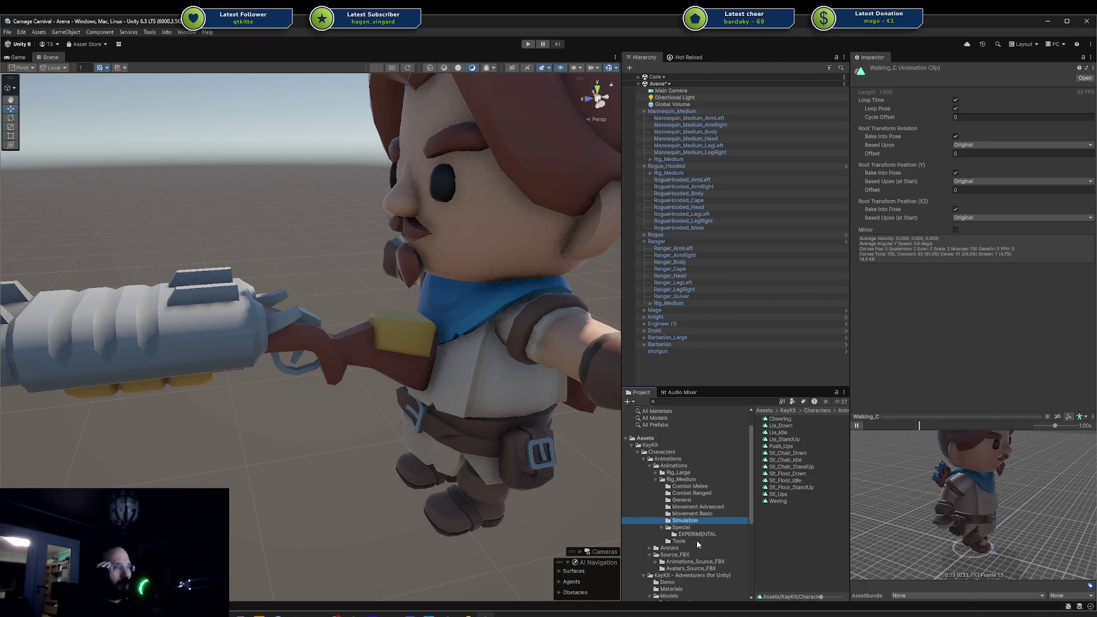
{"action": "left_click", "coordinate": [697, 541]}
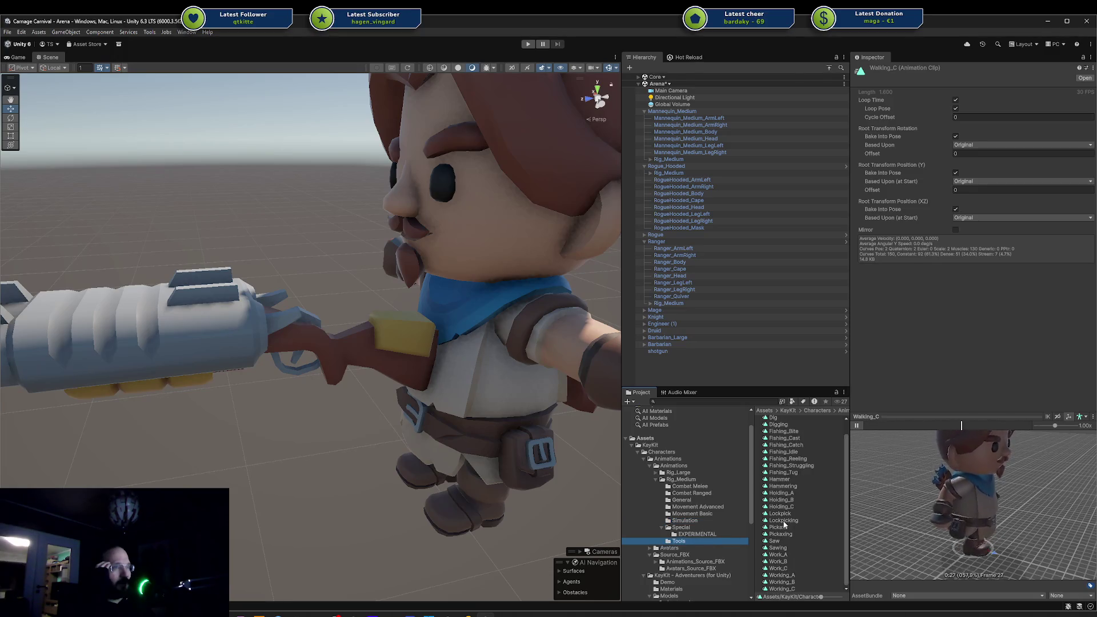
{"action": "key", "text": "Up"}
{"action": "key", "text": "Up"}
{"action": "key", "text": "Up"}
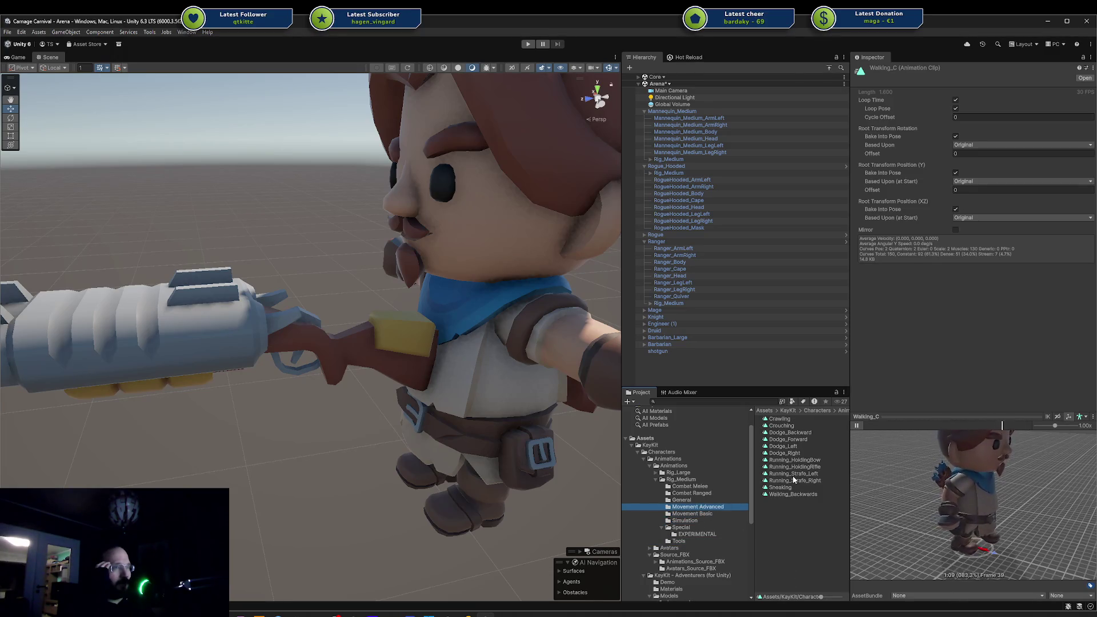
{"action": "left_click", "coordinate": [794, 474]}
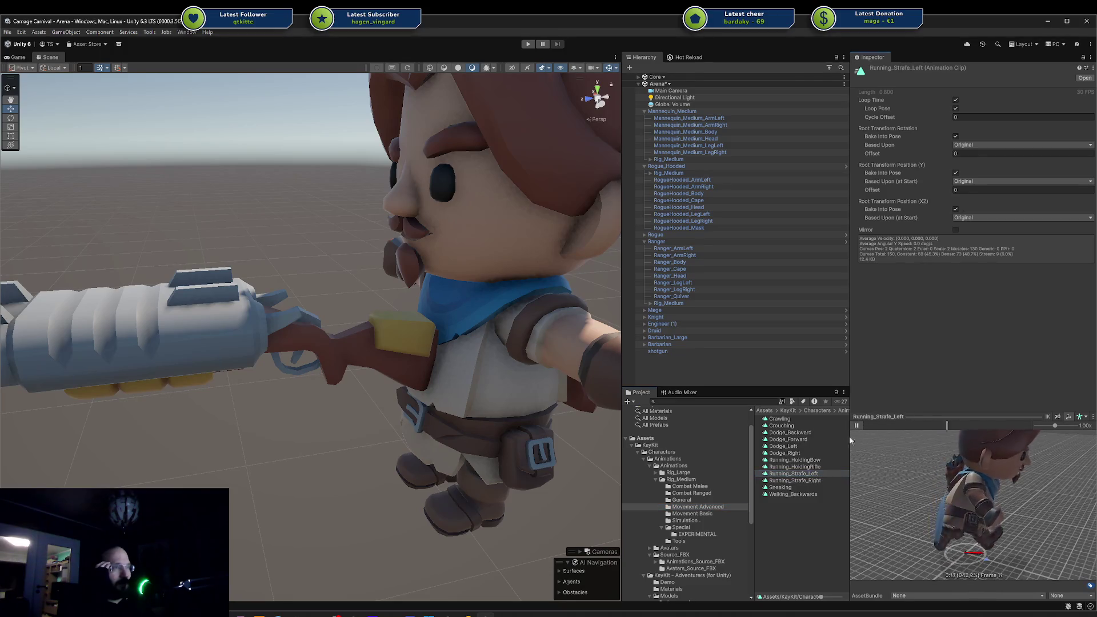
Preview Running_Strafe_Right, then play and orbit the Running_HoldingRifle clip preview.
{"action": "left_click", "coordinate": [801, 481]}
{"action": "left_click", "coordinate": [862, 425]}
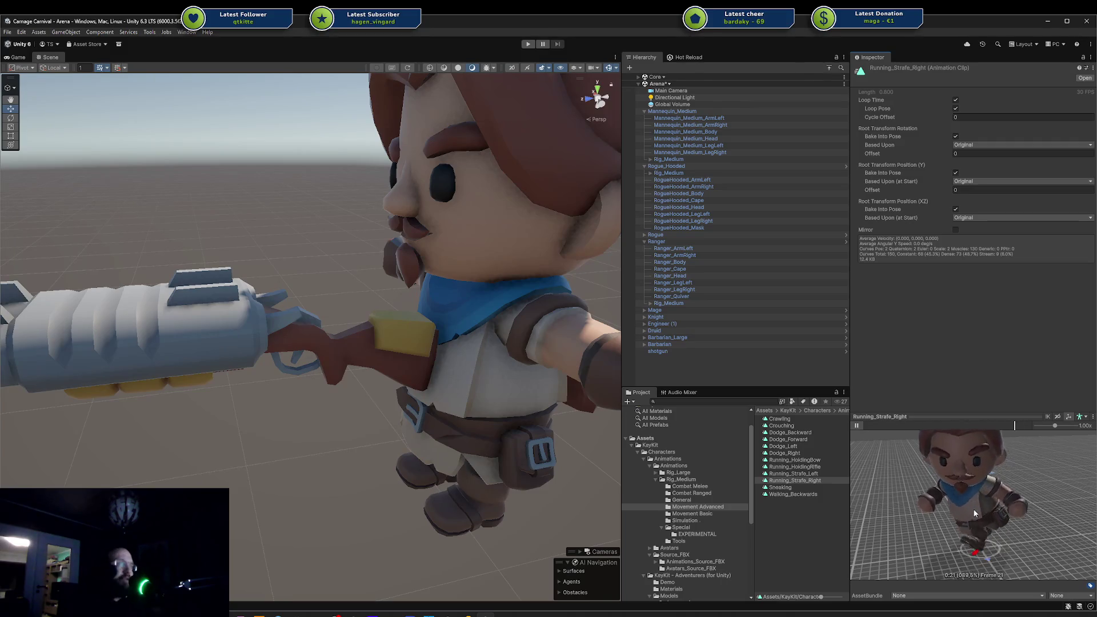
{"action": "left_click", "coordinate": [823, 466]}
{"action": "left_click", "coordinate": [861, 426]}
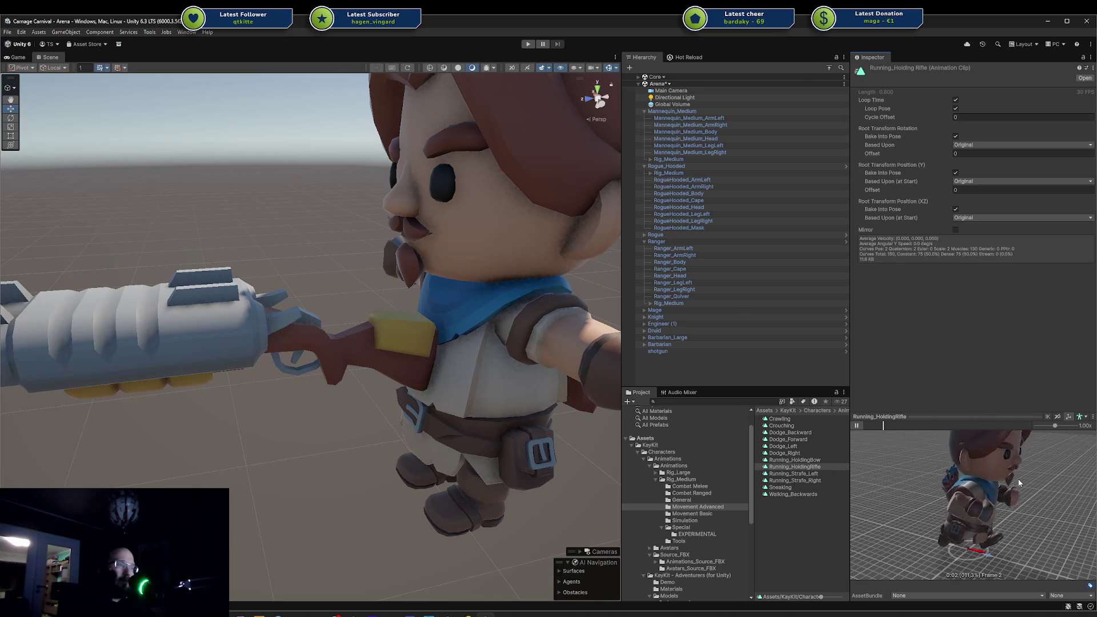
{"action": "left_click_drag", "start_coordinate": [1026, 485], "coordinate": [937, 488]}
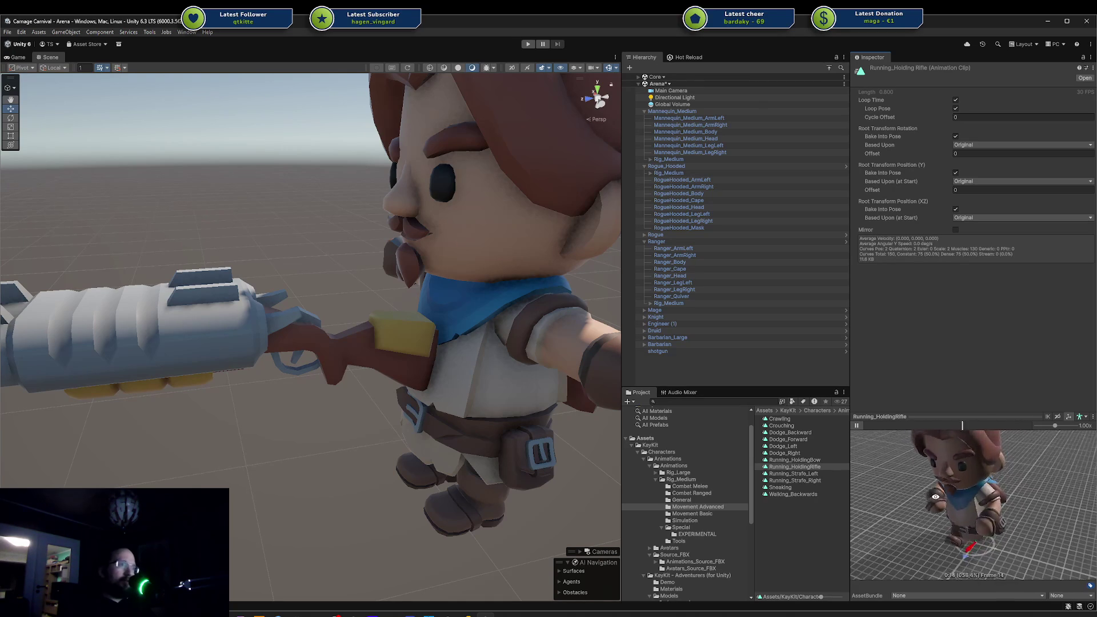
Play and orbit Running_Strafe_Left, then leave Running_Strafe_Right playing as a browser comes over Unity.
{"action": "left_click", "coordinate": [812, 474]}
{"action": "left_click", "coordinate": [856, 426]}
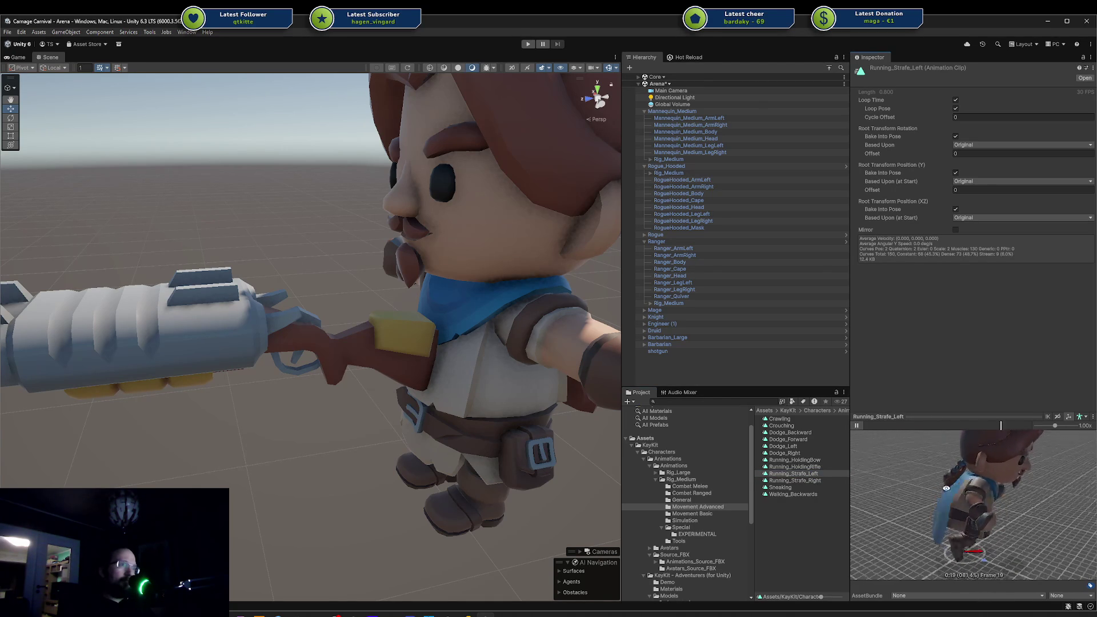
{"action": "left_click_drag", "start_coordinate": [937, 486], "coordinate": [883, 486]}
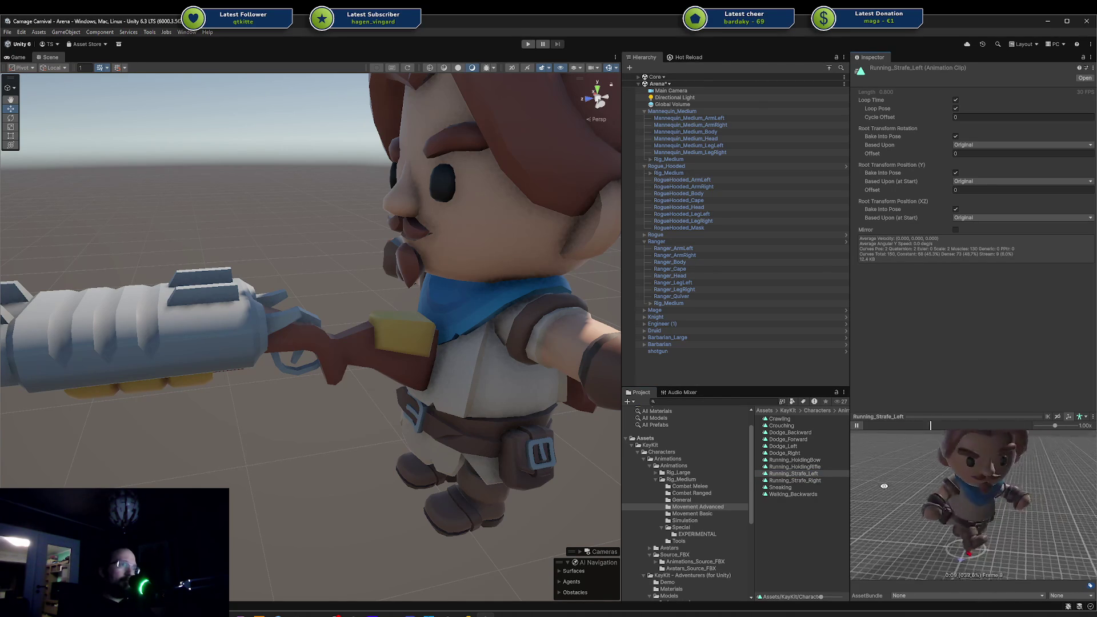
{"action": "left_click", "coordinate": [821, 480]}
{"action": "left_click", "coordinate": [856, 425]}
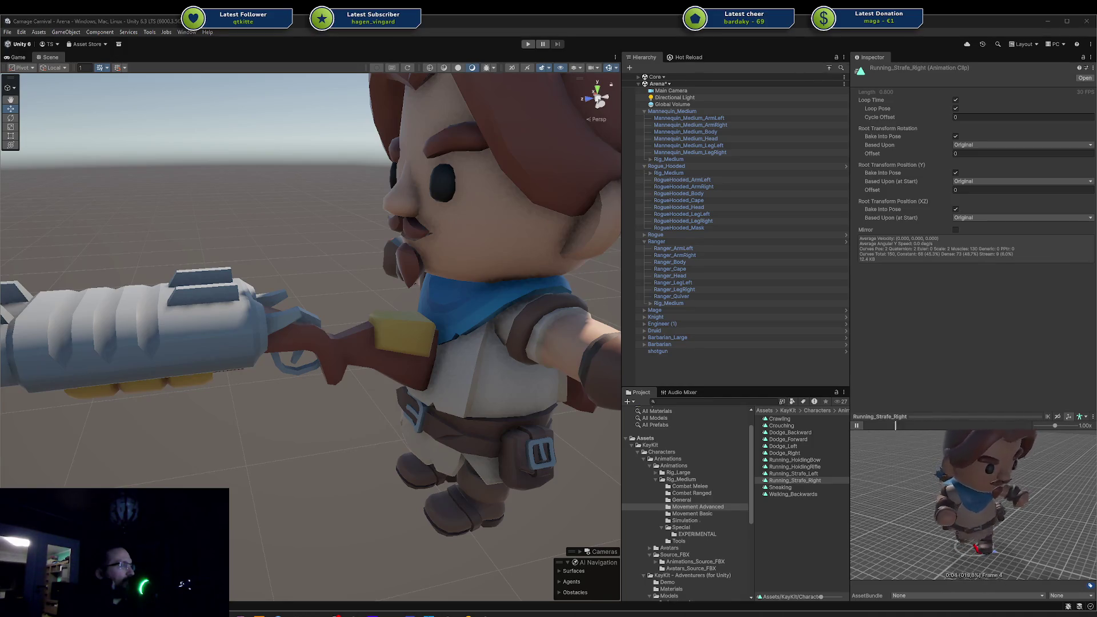
{"action": "mouse_move", "coordinate": [1096, 182]}
{"action": "left_mouse_down"}
{"action": "mouse_move", "coordinate": [608, 112]}
{"action": "mouse_move", "coordinate": [490, 112]}
{"action": "left_mouse_up"}
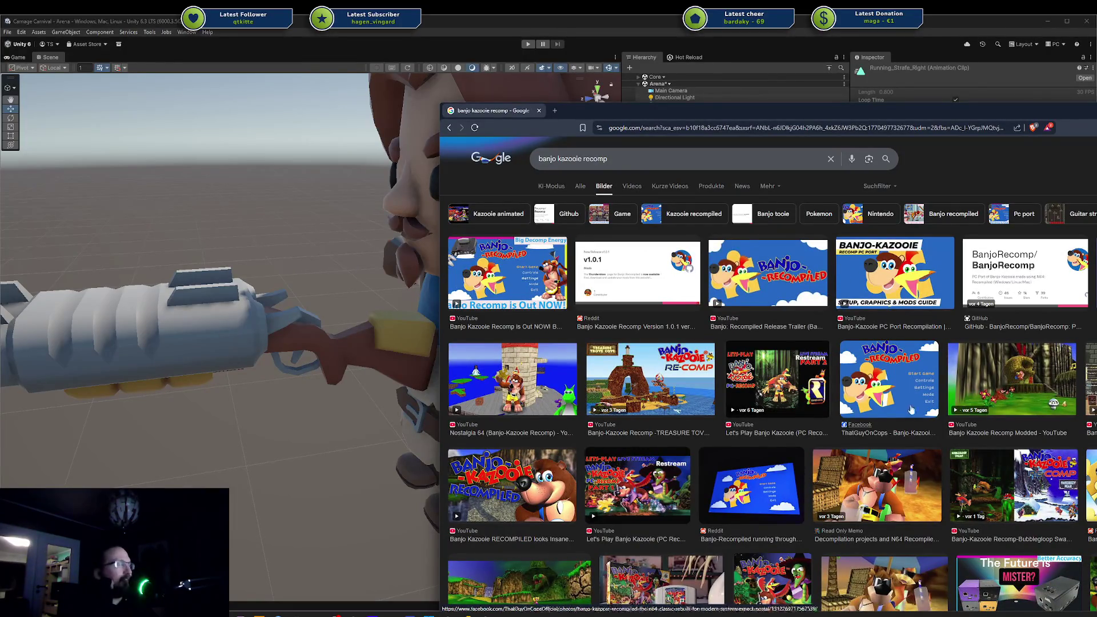
Scroll through the 'banjo kazooie recomp' image results, then close the Chrome window.
{"action": "scroll", "coordinate": [879, 480], "scroll_direction": "down", "scroll_amount": 2}
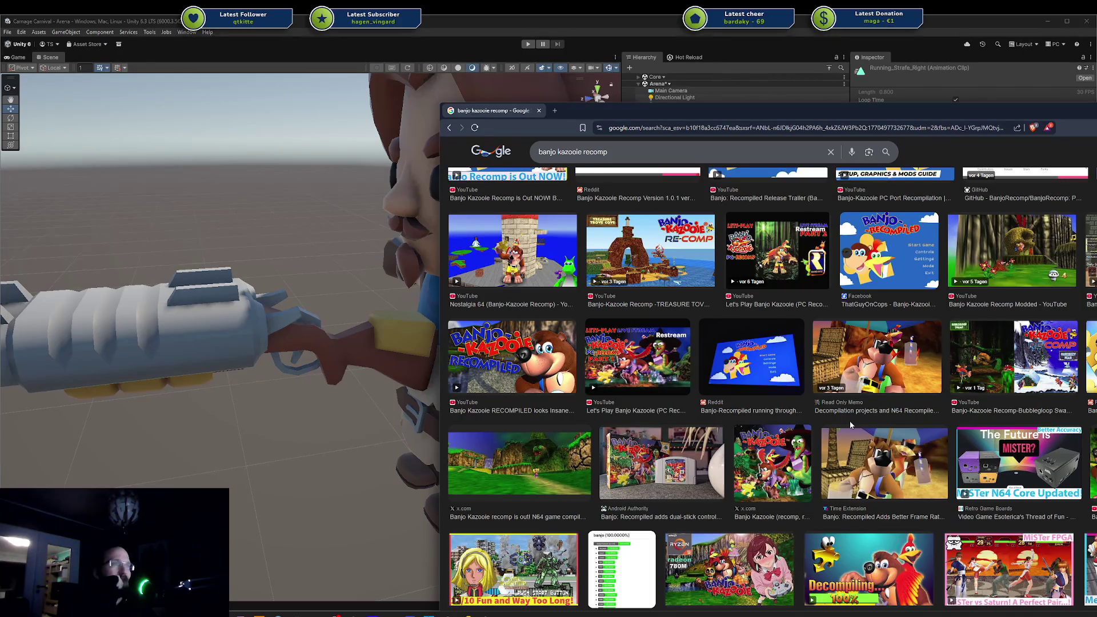
{"action": "scroll", "coordinate": [850, 426], "scroll_direction": "up", "scroll_amount": 2}
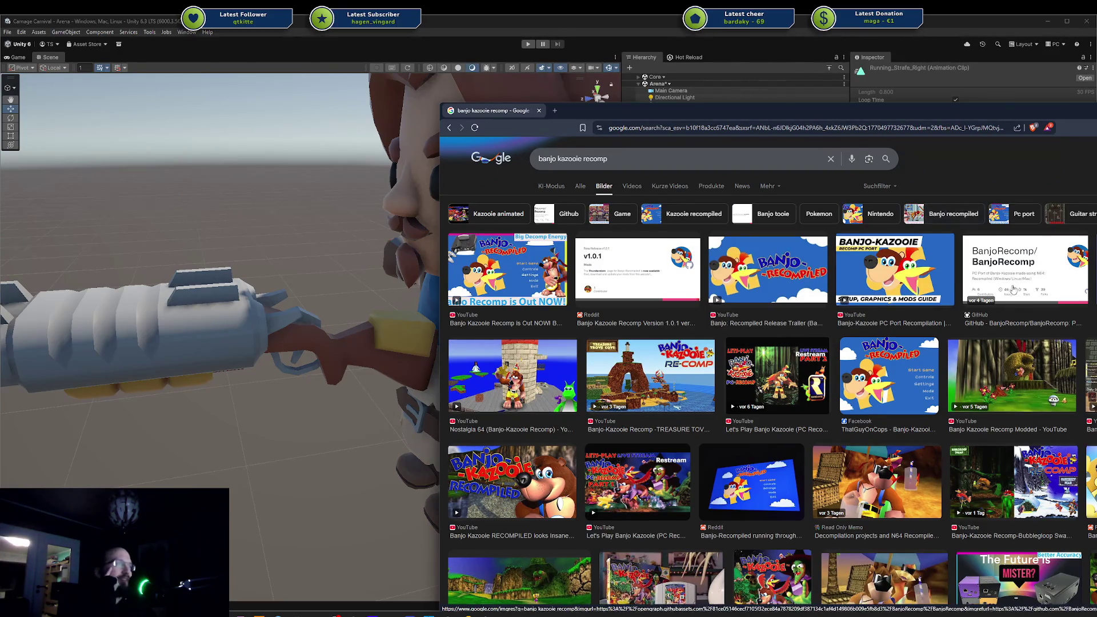
{"action": "scroll", "coordinate": [971, 280], "scroll_direction": "down", "scroll_amount": 1}
{"action": "scroll", "coordinate": [1012, 291], "scroll_direction": "up", "scroll_amount": 1}
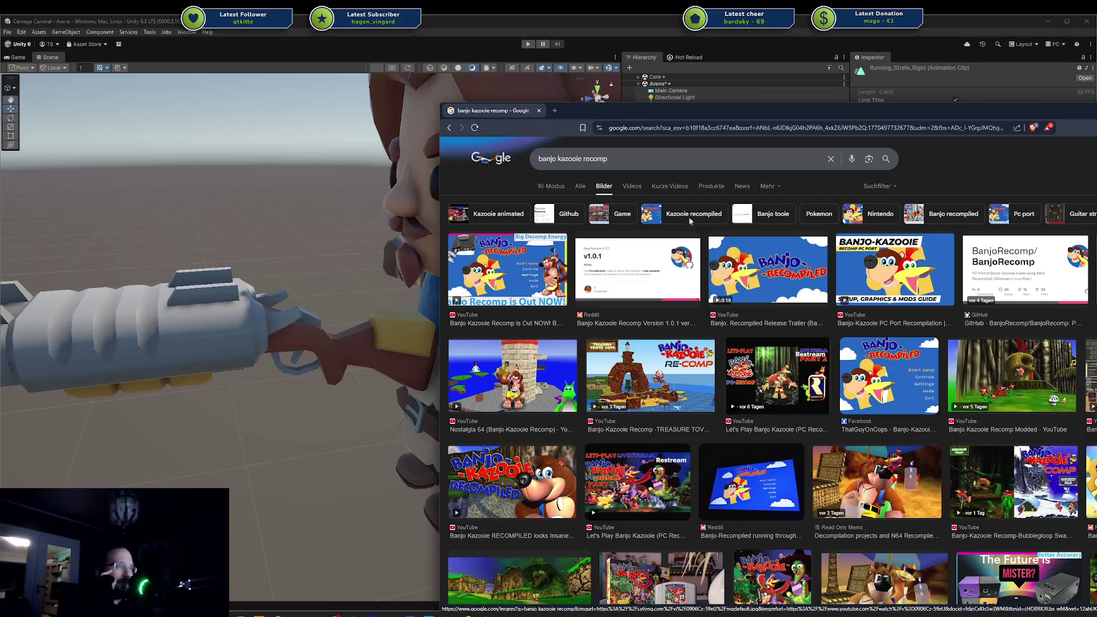
{"action": "middle_click", "coordinate": [473, 112]}
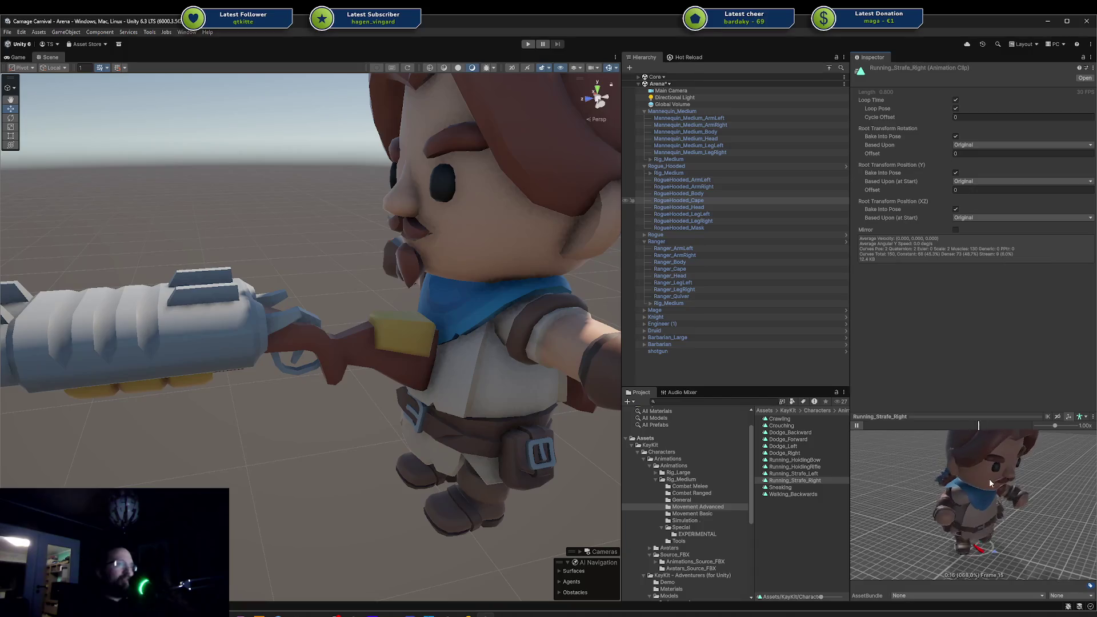
Orbit the strafe preview, then select Mannequin_Medium and collapse its children to show its Animator.
{"action": "left_click_drag", "start_coordinate": [989, 479], "coordinate": [970, 491]}
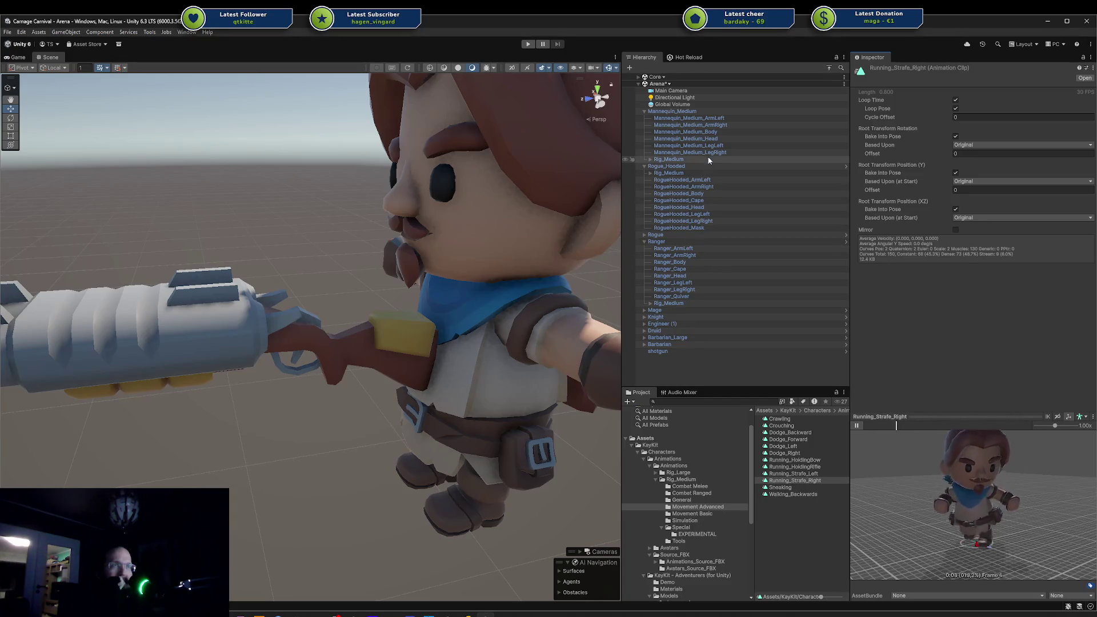
{"action": "left_click", "coordinate": [661, 112]}
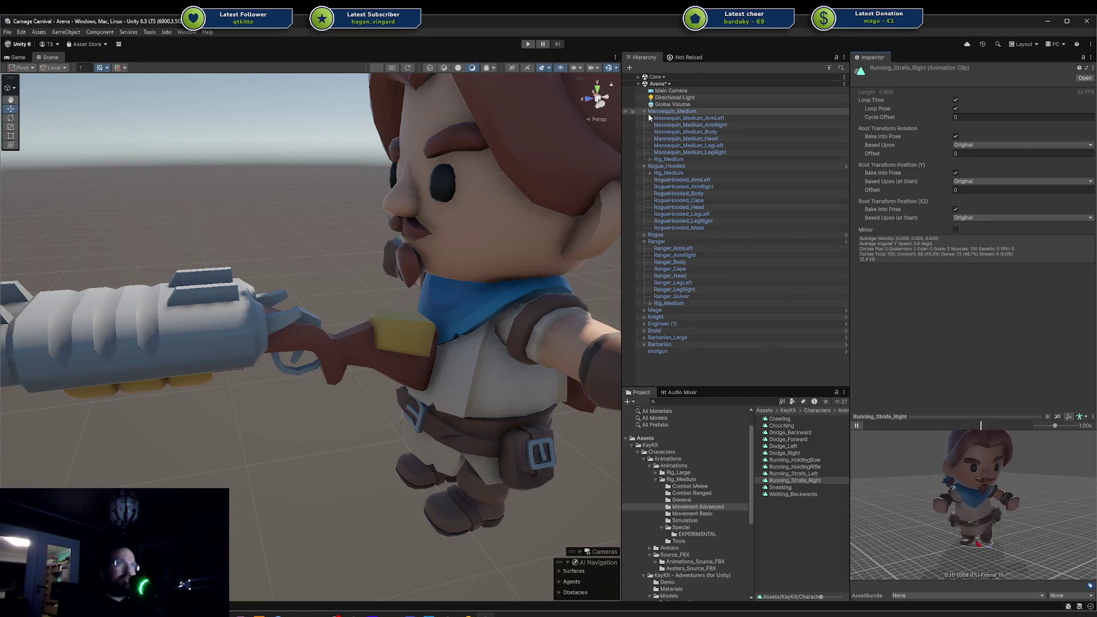
{"action": "key", "text": "Left"}
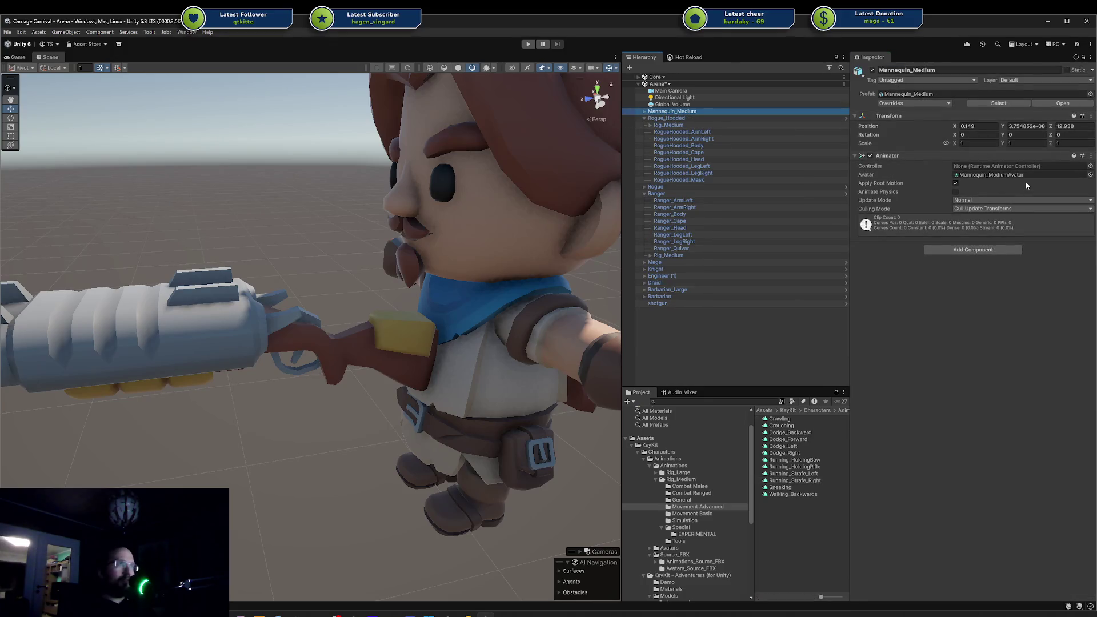
Navigate the Project window back up to the top-level Assets folder.
{"action": "right_click", "coordinate": [804, 525]}
{"action": "left_click", "coordinate": [685, 459]}
{"action": "left_click", "coordinate": [669, 445]}
{"action": "left_click", "coordinate": [646, 439]}
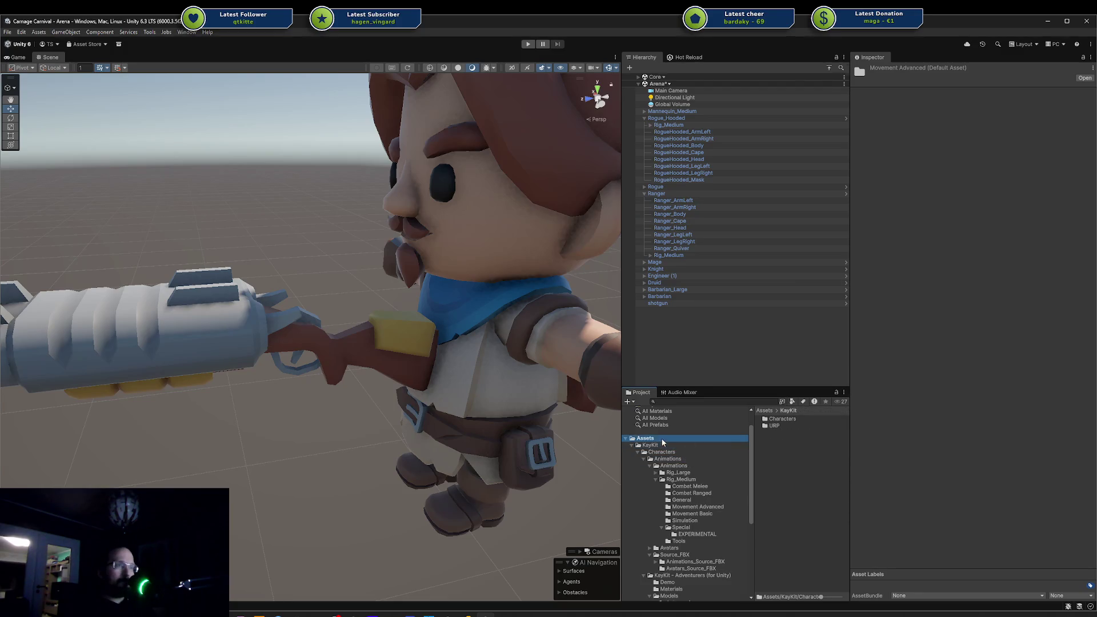
Create a New Animator Controller in Assets, keeping its default name.
{"action": "right_click", "coordinate": [787, 501]}
{"action": "mouse_move", "coordinate": [831, 248]}
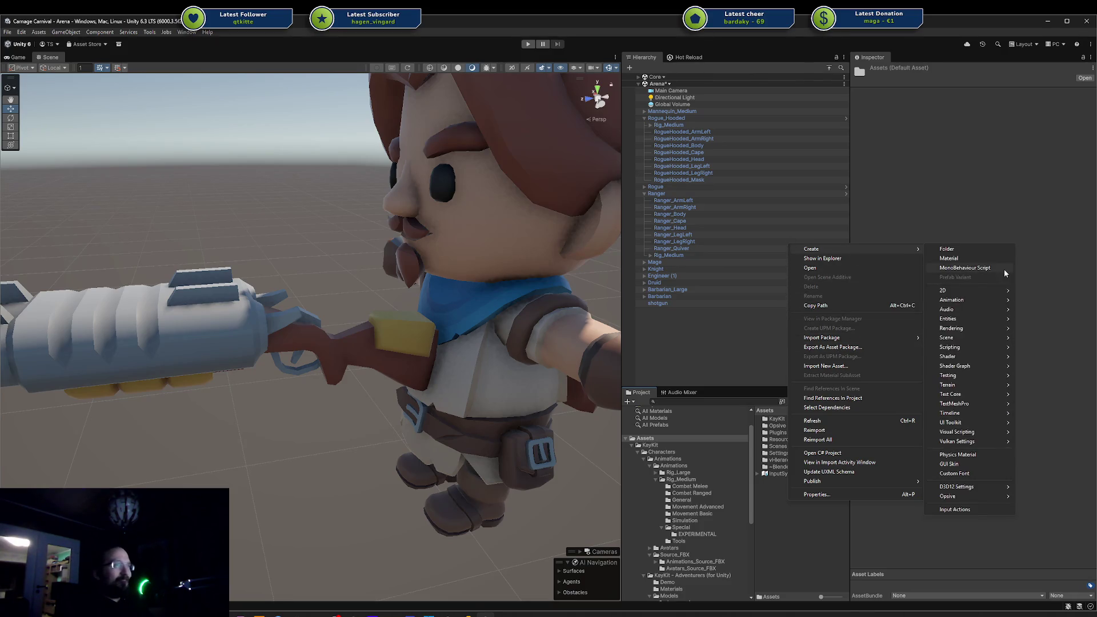
{"action": "mouse_move", "coordinate": [983, 300]}
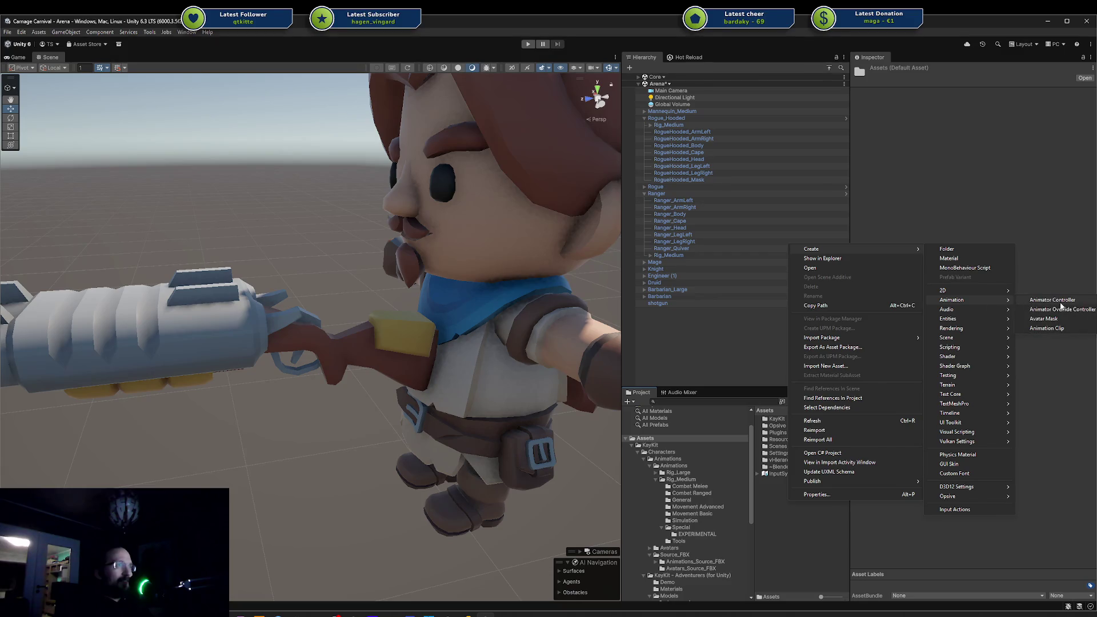
{"action": "left_click", "coordinate": [1052, 300]}
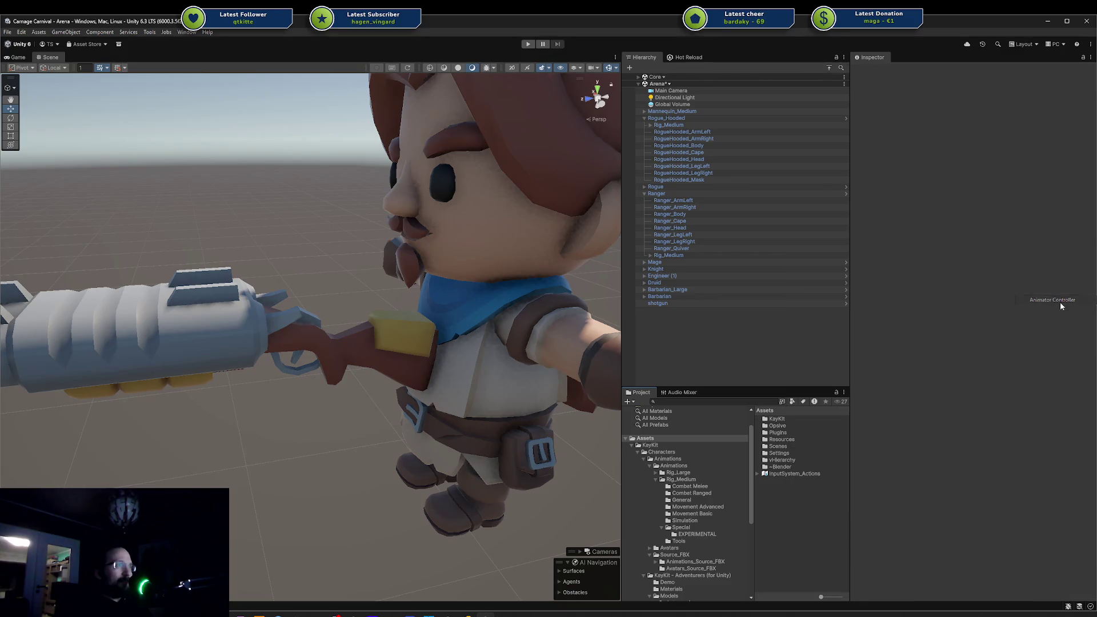
{"action": "right_click", "coordinate": [771, 501]}
{"action": "mouse_move", "coordinate": [834, 252]}
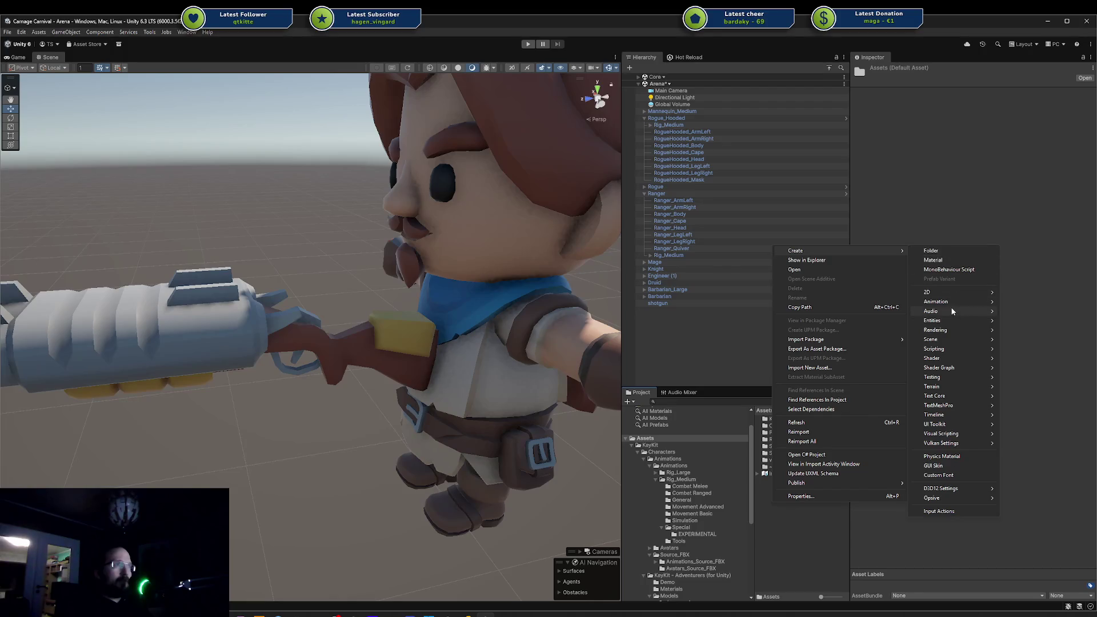
{"action": "mouse_move", "coordinate": [952, 304]}
{"action": "left_click", "coordinate": [1017, 301]}
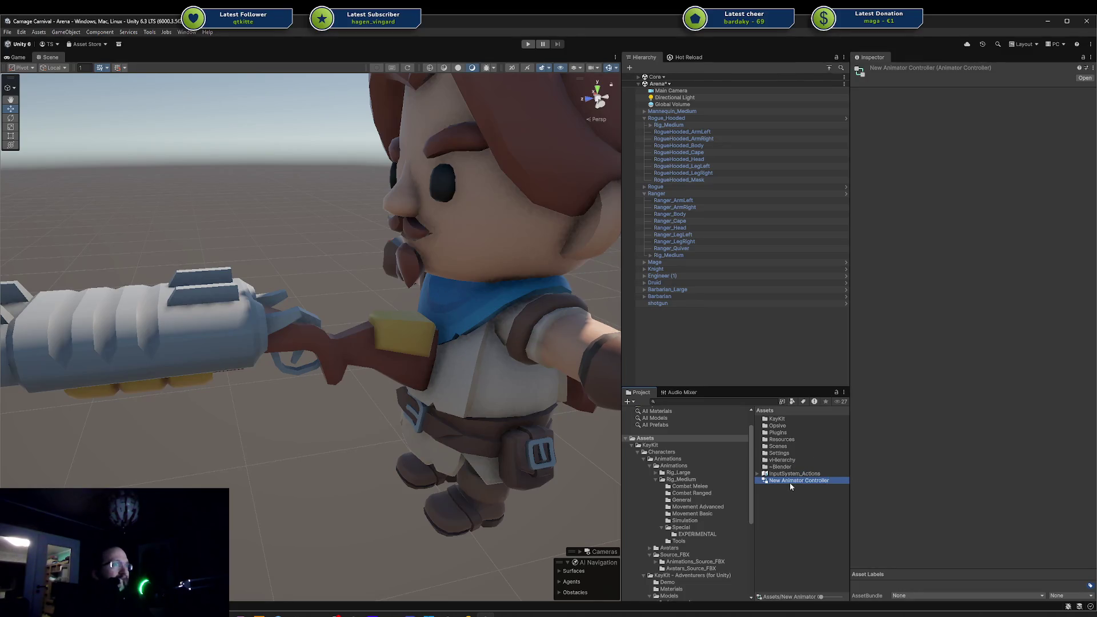
Open the new controller and add Running_Strafe_Left as the Base Layer state.
{"action": "double_click", "coordinate": [787, 481]}
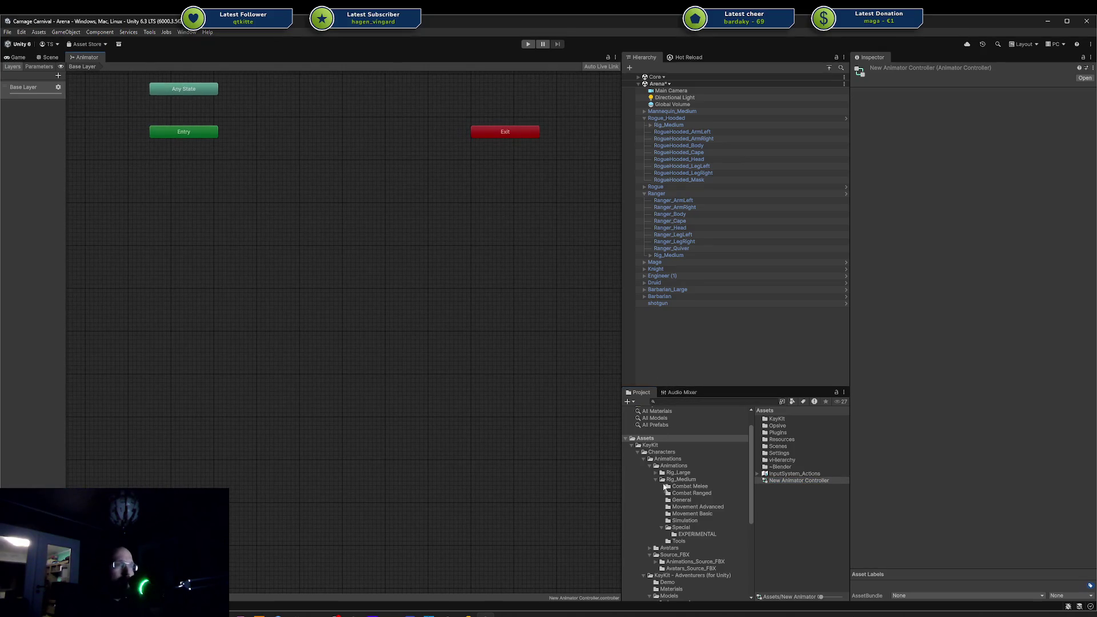
{"action": "left_click", "coordinate": [686, 529]}
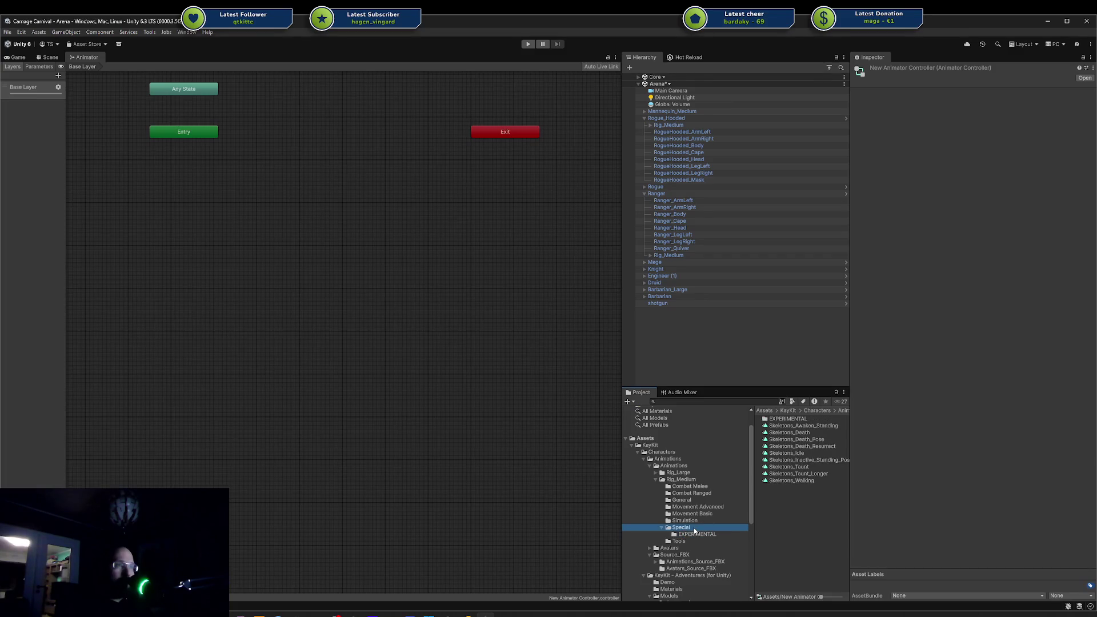
{"action": "left_click", "coordinate": [688, 520]}
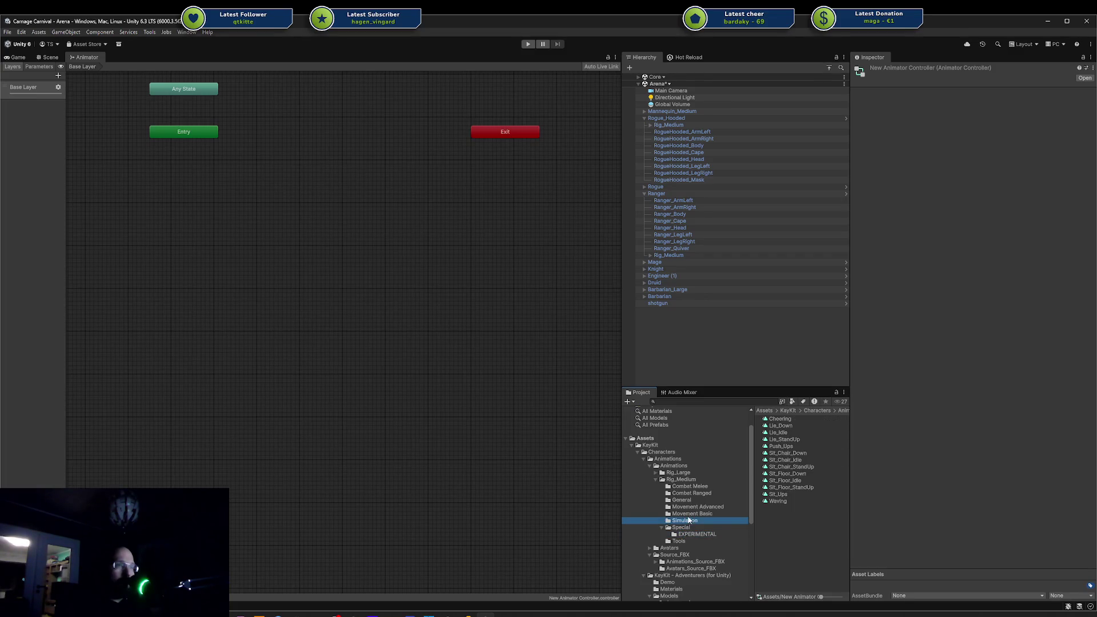
{"action": "key", "text": "Up"}
{"action": "key", "text": "Up"}
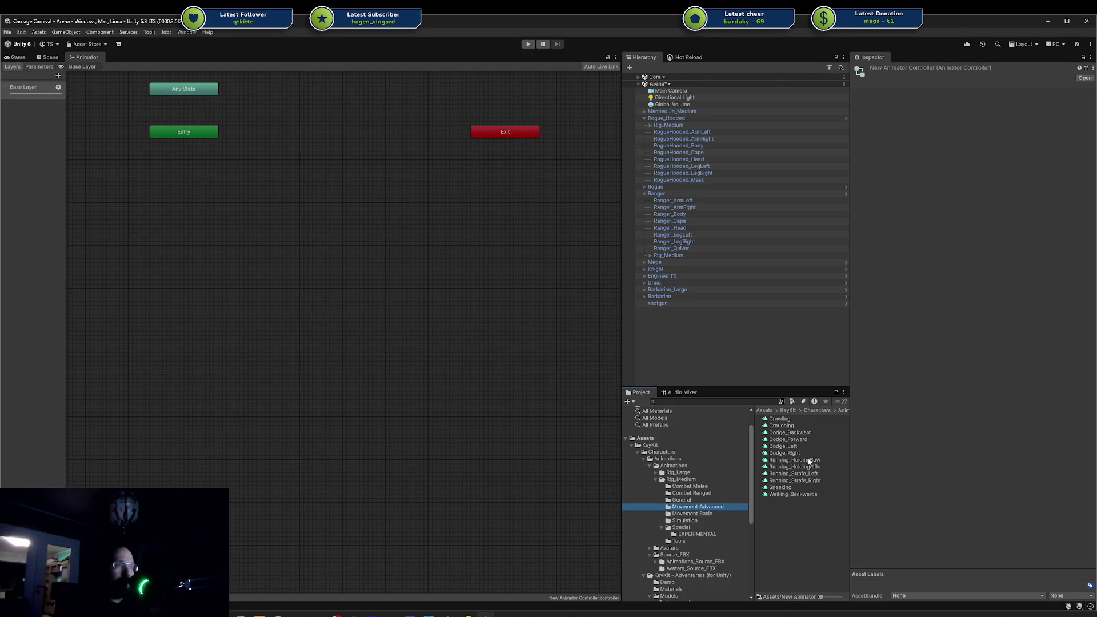
{"action": "left_click_drag", "start_coordinate": [807, 470], "coordinate": [589, 416]}
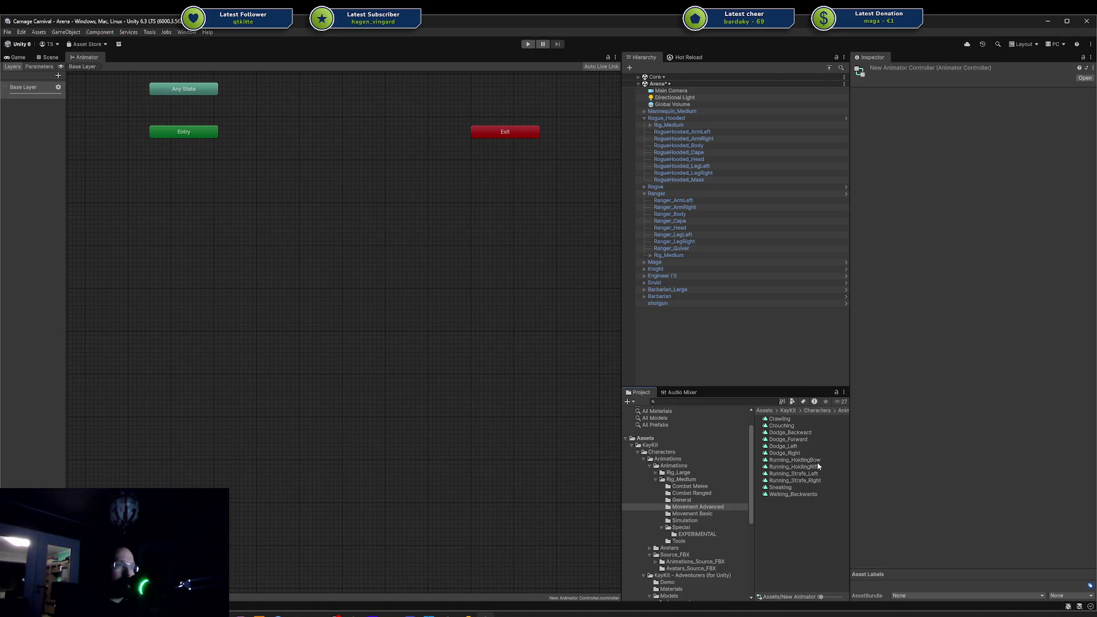
{"action": "left_click_drag", "start_coordinate": [212, 234], "coordinate": [163, 226]}
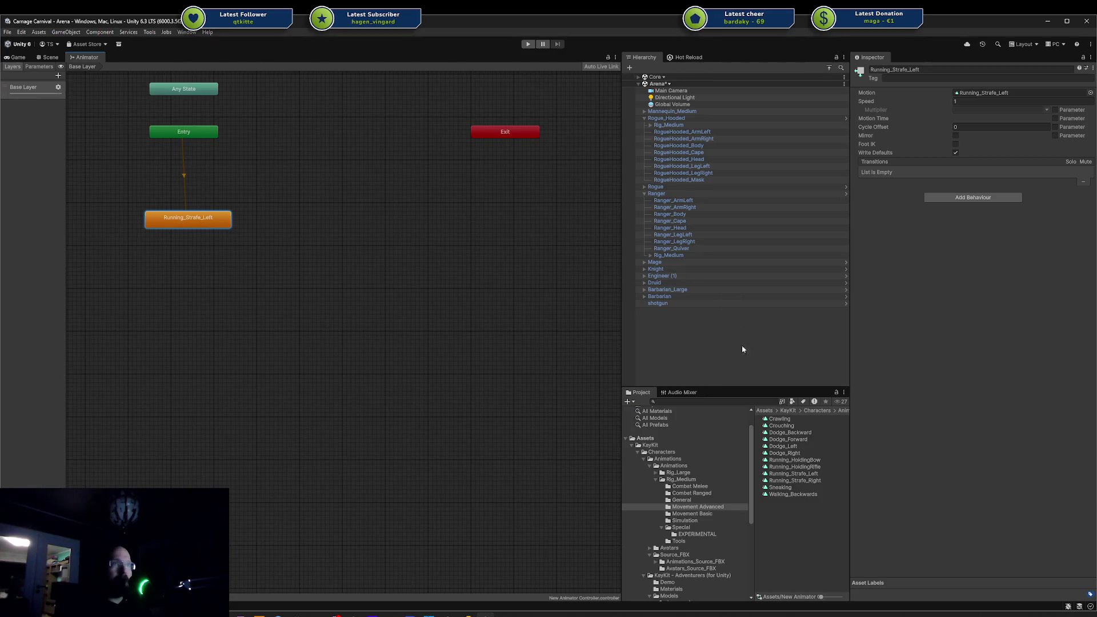
Add a second layer with a Running_HoldingRifle state and bring up its avatar mask choices.
{"action": "left_click", "coordinate": [58, 75]}
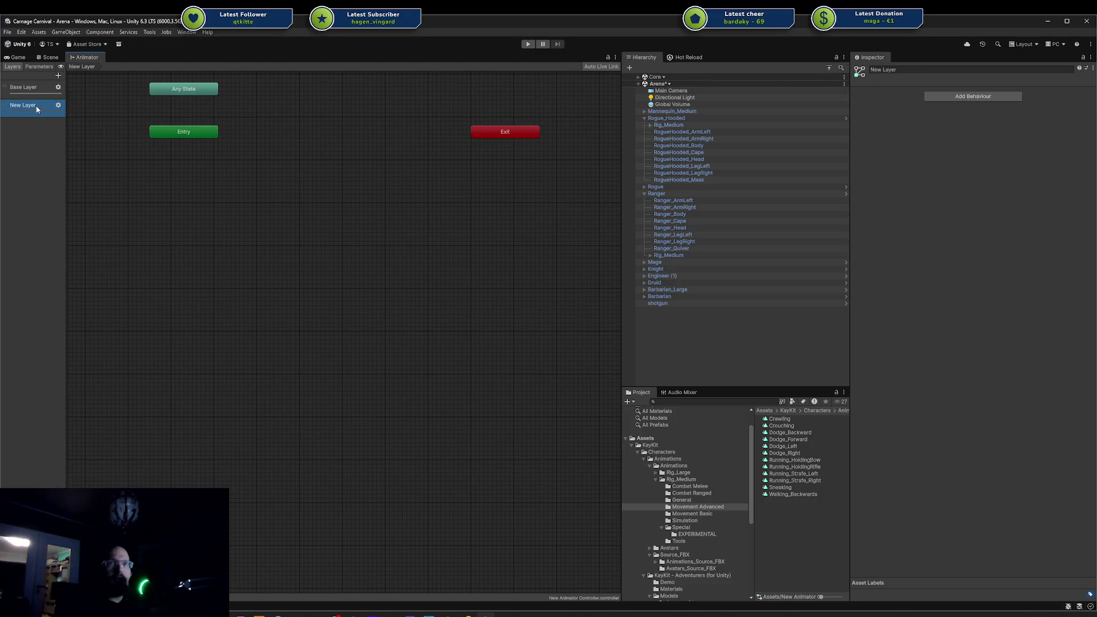
{"action": "left_click", "coordinate": [26, 90]}
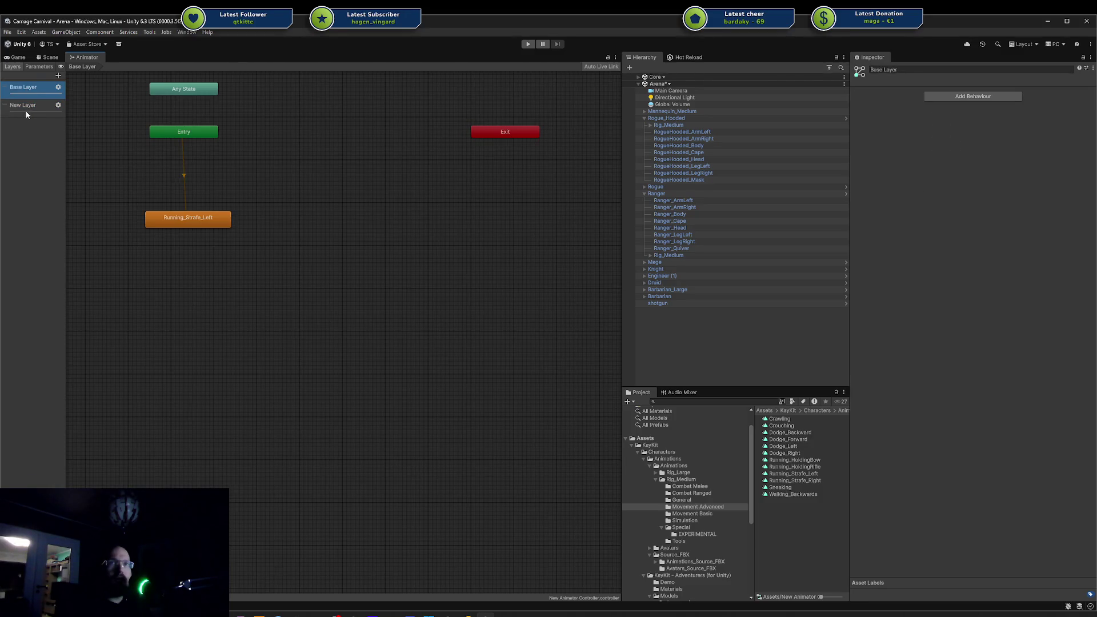
{"action": "left_click", "coordinate": [24, 106]}
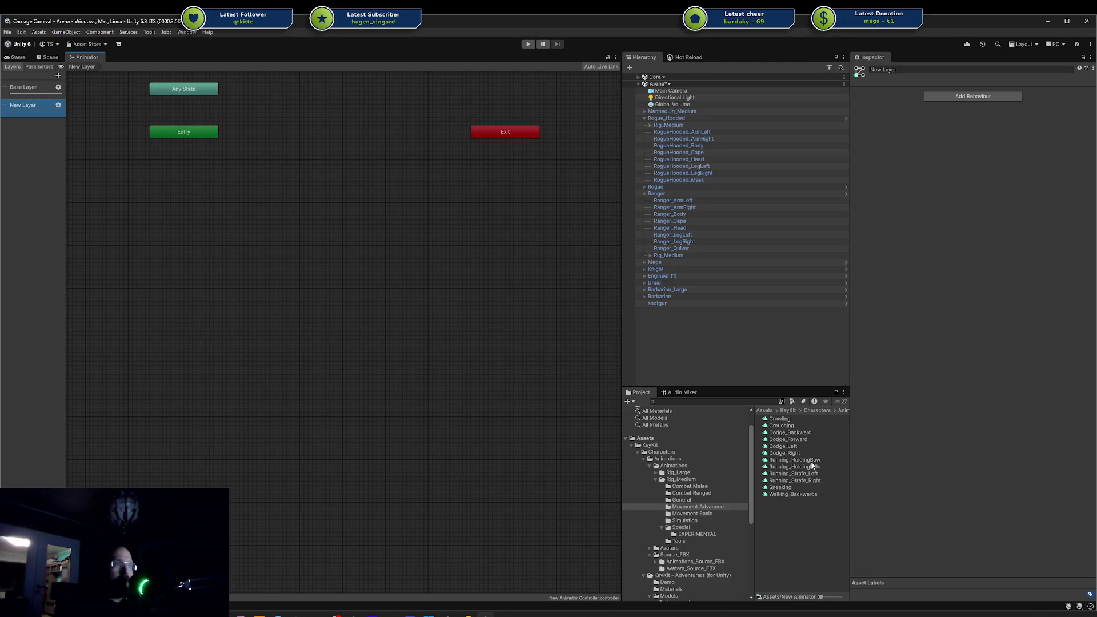
{"action": "mouse_move", "coordinate": [823, 470]}
{"action": "left_mouse_down"}
{"action": "mouse_move", "coordinate": [221, 259]}
{"action": "mouse_move", "coordinate": [176, 184]}
{"action": "mouse_move", "coordinate": [155, 172]}
{"action": "left_mouse_up"}
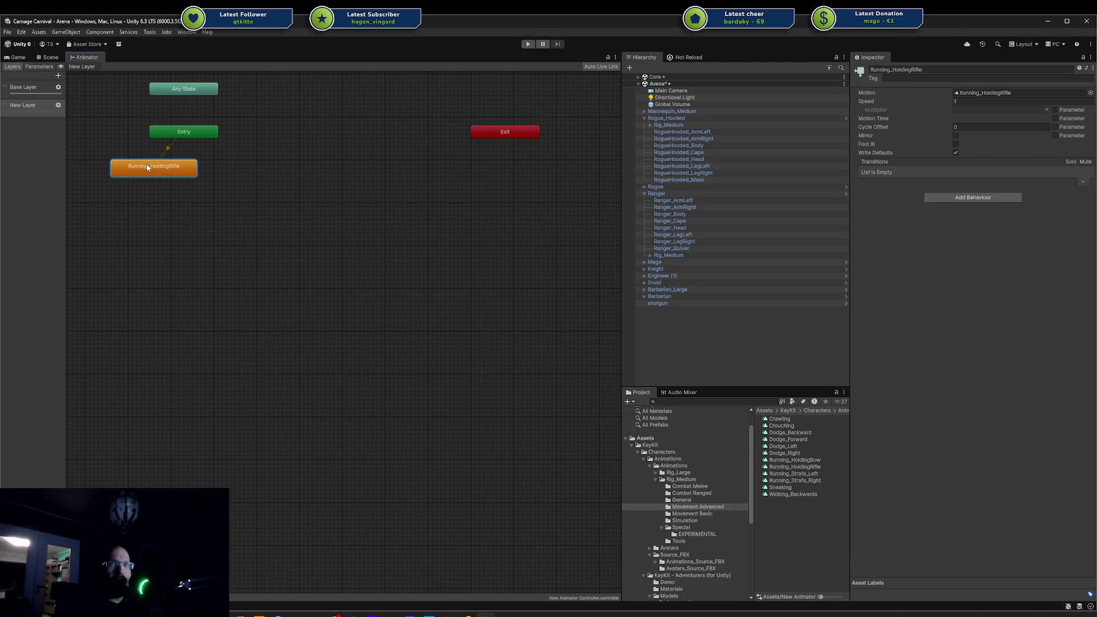
{"action": "left_click", "coordinate": [58, 106]}
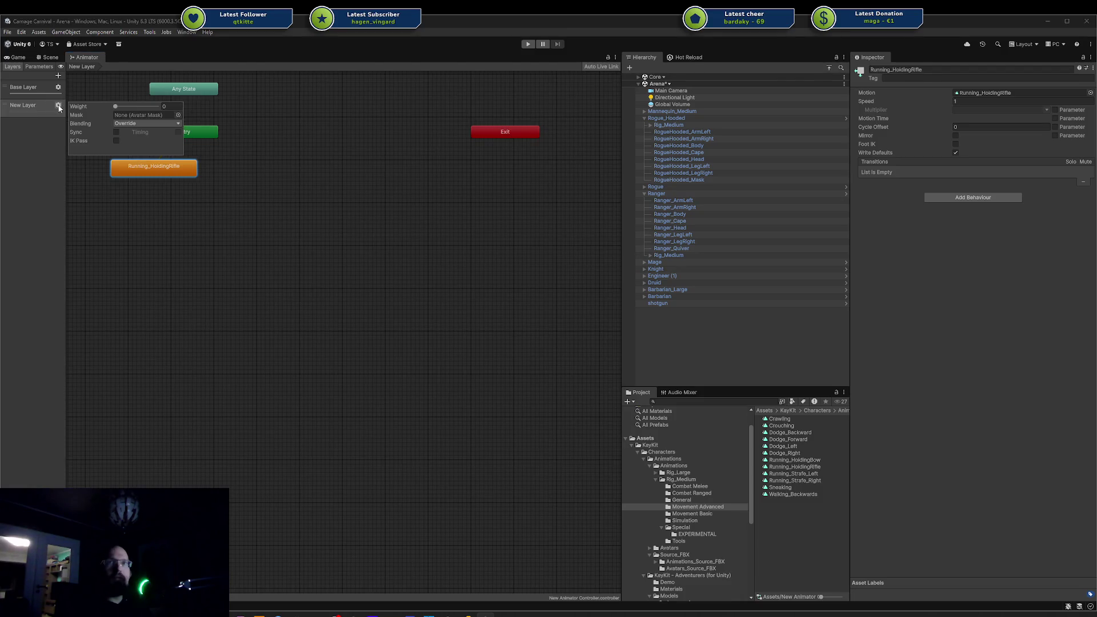
{"action": "left_click", "coordinate": [178, 115]}
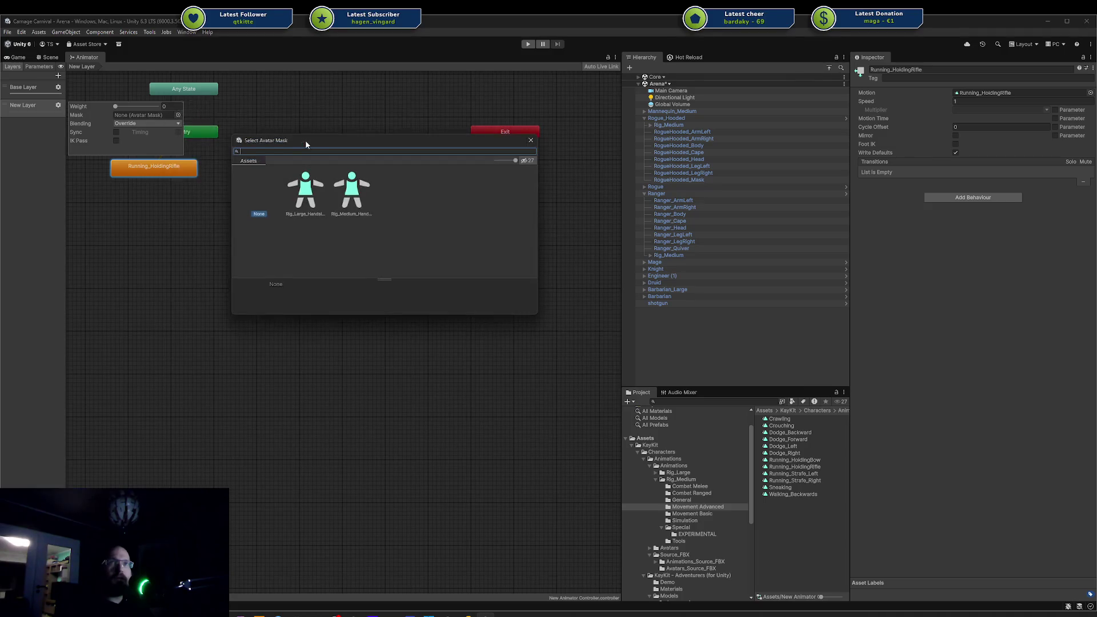
Assign Rig_Medium_Handslot_Mask as the New Layer's avatar mask.
{"action": "left_click", "coordinate": [356, 193]}
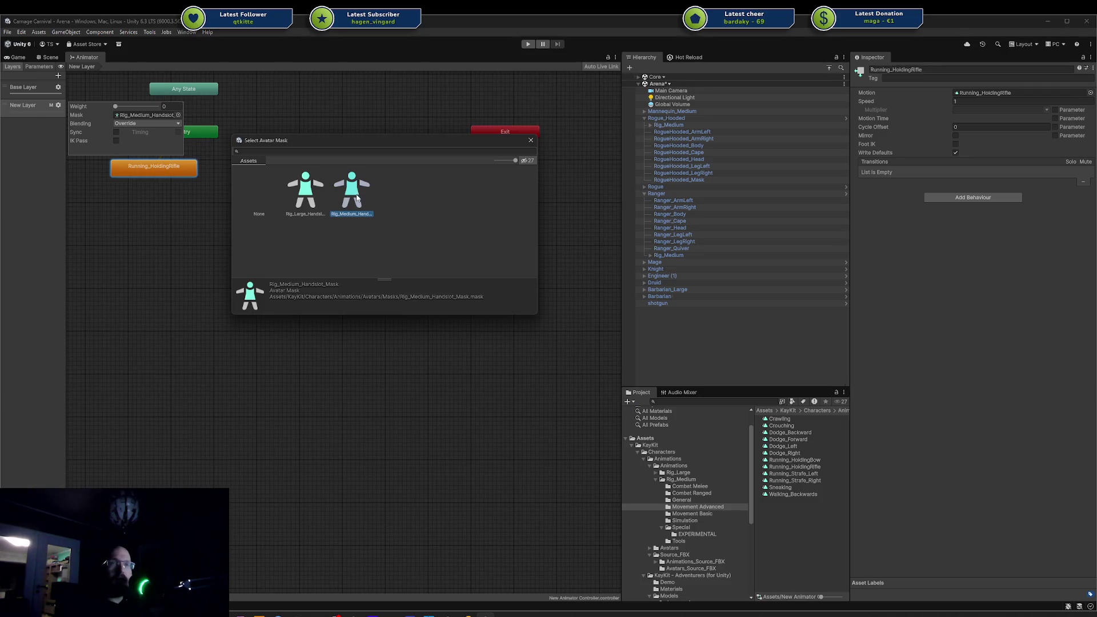
{"action": "left_click", "coordinate": [320, 201]}
{"action": "left_click", "coordinate": [358, 195]}
{"action": "key", "text": "Left"}
{"action": "key", "text": "Right"}
{"action": "key", "text": "Return"}
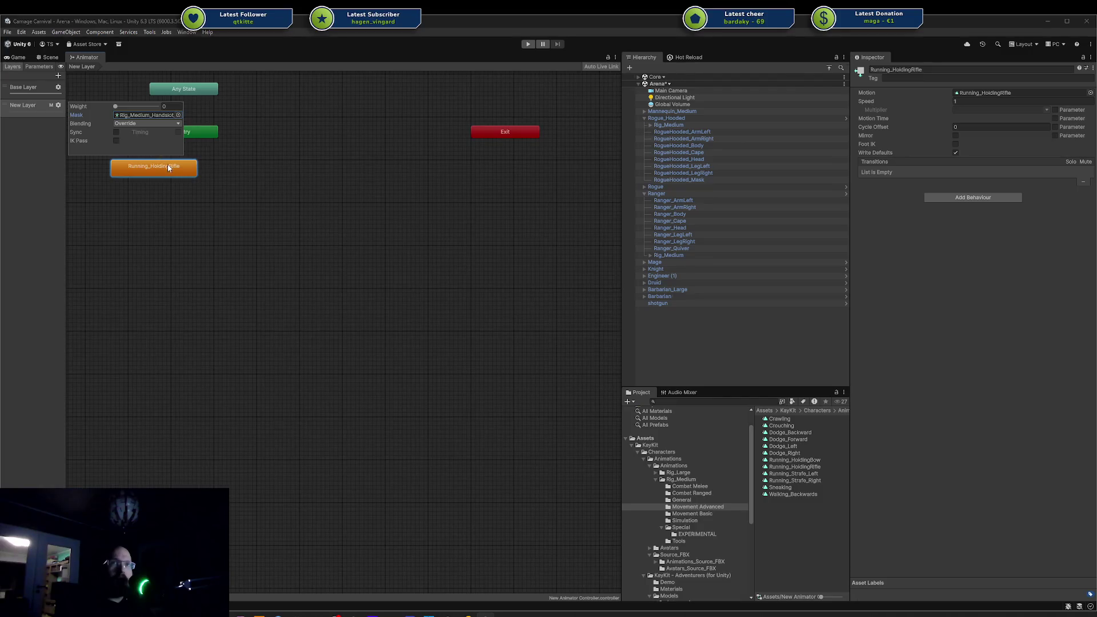
{"action": "left_click", "coordinate": [169, 168]}
Raise the New Layer's weight to 1, nudge the Running_Strafe_Left state, then show the Game view.
{"action": "left_click", "coordinate": [35, 91]}
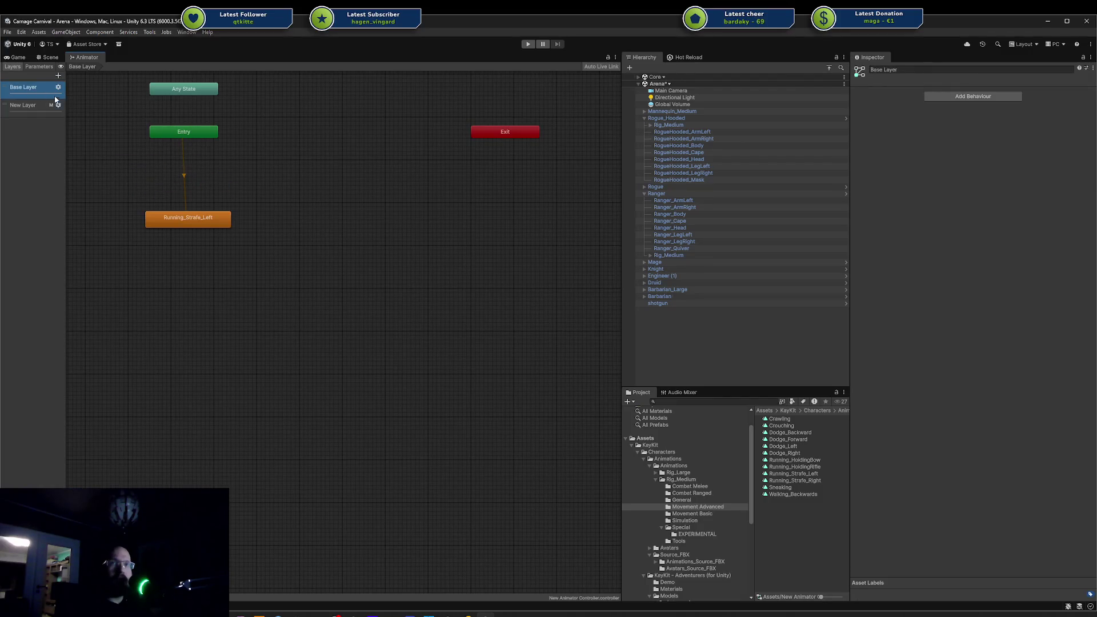
{"action": "left_click", "coordinate": [58, 105]}
{"action": "left_click_drag", "start_coordinate": [120, 108], "coordinate": [239, 120]}
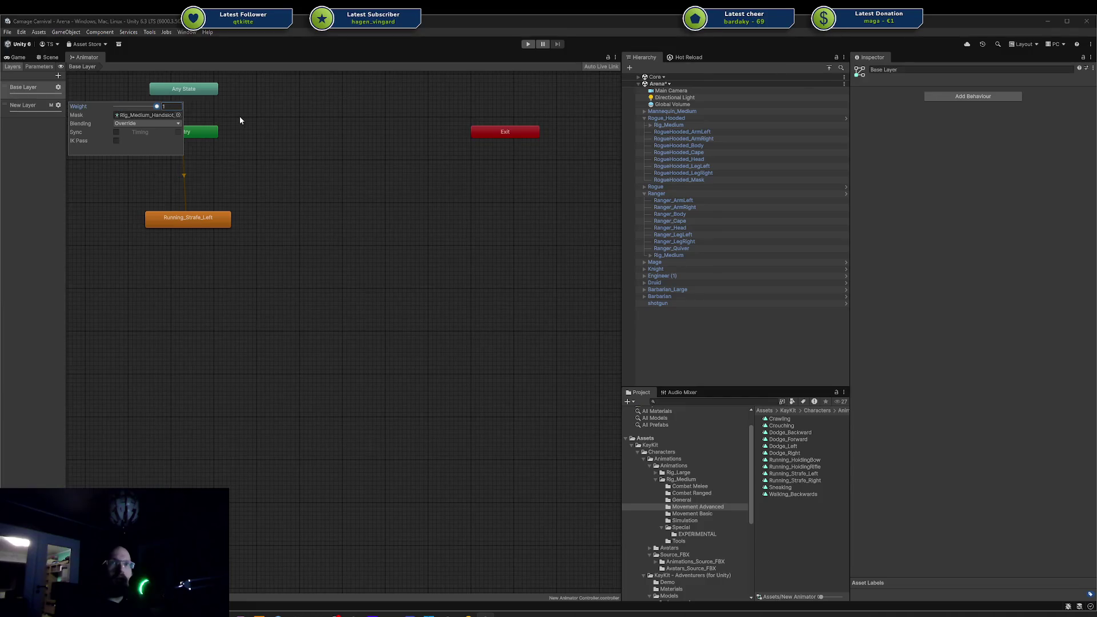
{"action": "left_click", "coordinate": [15, 94]}
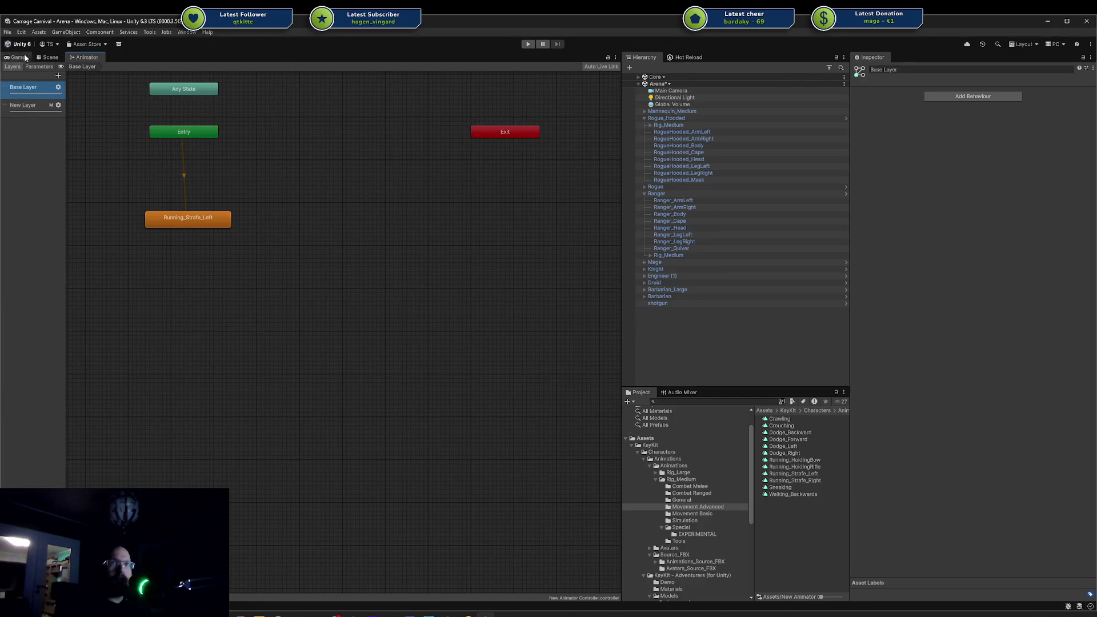
{"action": "left_click_drag", "start_coordinate": [195, 222], "coordinate": [190, 191]}
{"action": "left_click", "coordinate": [9, 57]}
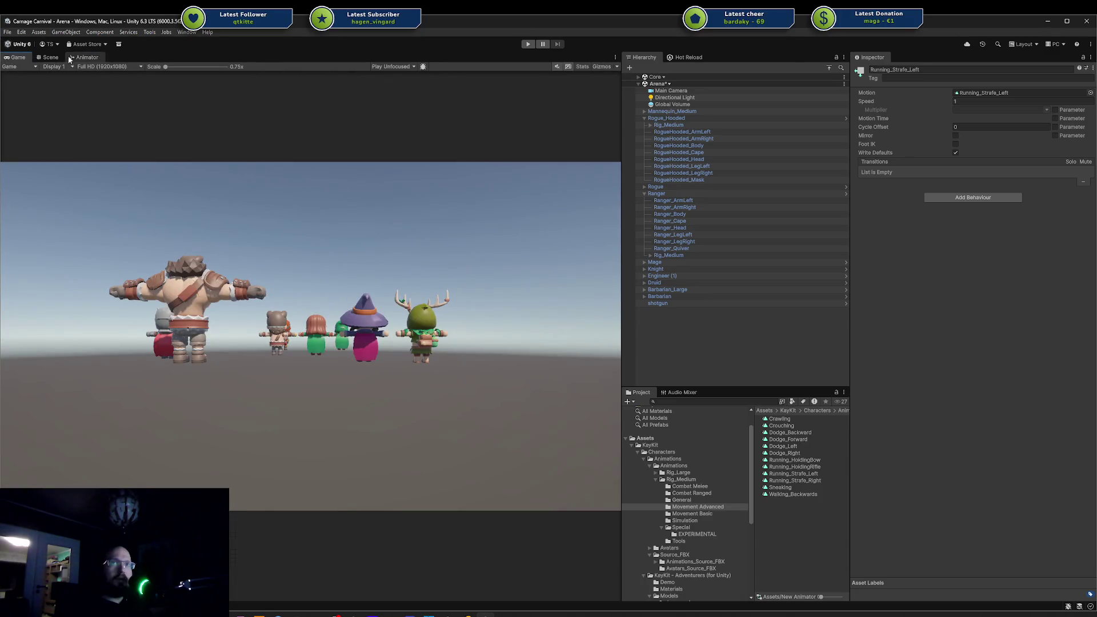
Select the Ranger, put New Animator Controller in its Animator's Controller field, and enter Play mode.
{"action": "left_click", "coordinate": [48, 57]}
{"action": "scroll", "coordinate": [395, 235], "scroll_direction": "down", "scroll_amount": 2}
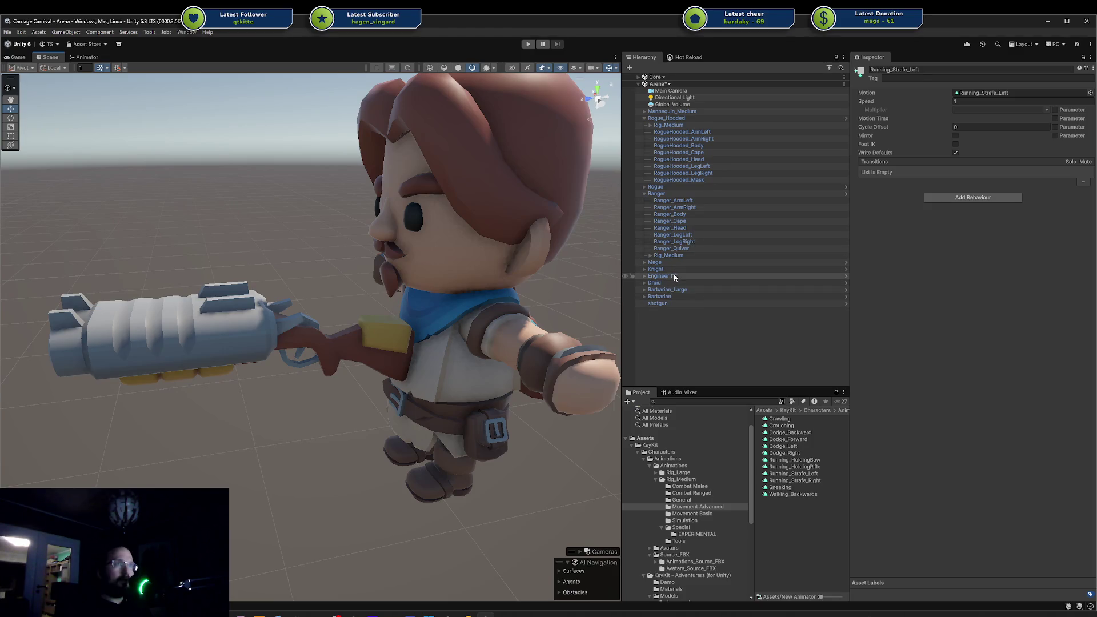
{"action": "left_click", "coordinate": [657, 194]}
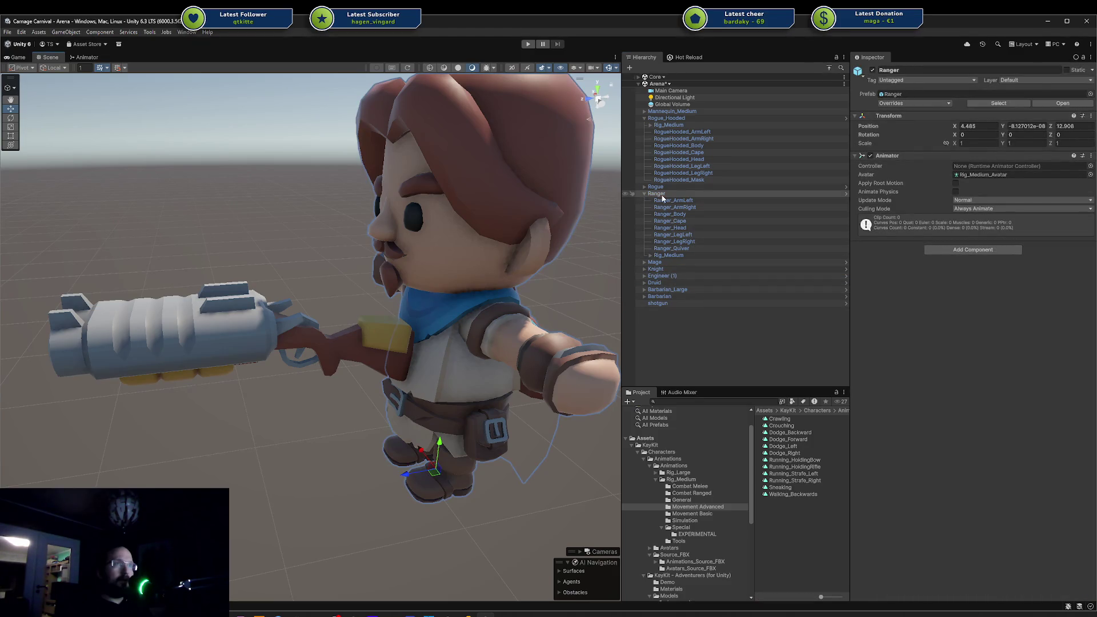
{"action": "left_click", "coordinate": [650, 445]}
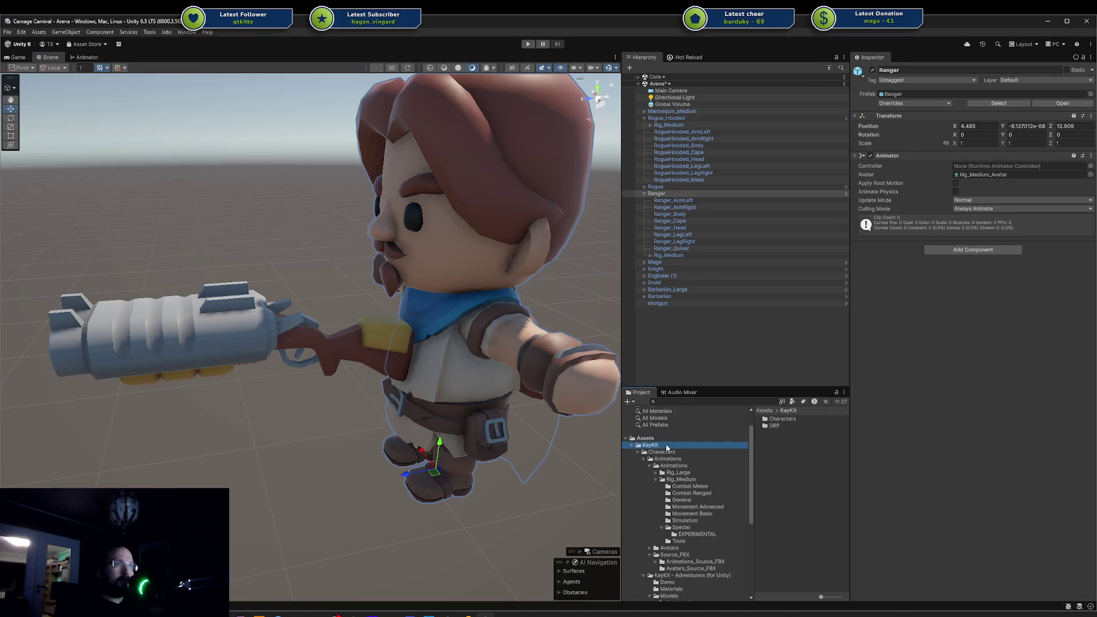
{"action": "left_click", "coordinate": [667, 439]}
{"action": "mouse_move", "coordinate": [799, 480]}
{"action": "left_mouse_down"}
{"action": "mouse_move", "coordinate": [958, 181]}
{"action": "mouse_move", "coordinate": [997, 166]}
{"action": "left_mouse_up"}
{"action": "scroll", "coordinate": [506, 136], "scroll_direction": "down", "scroll_amount": 3}
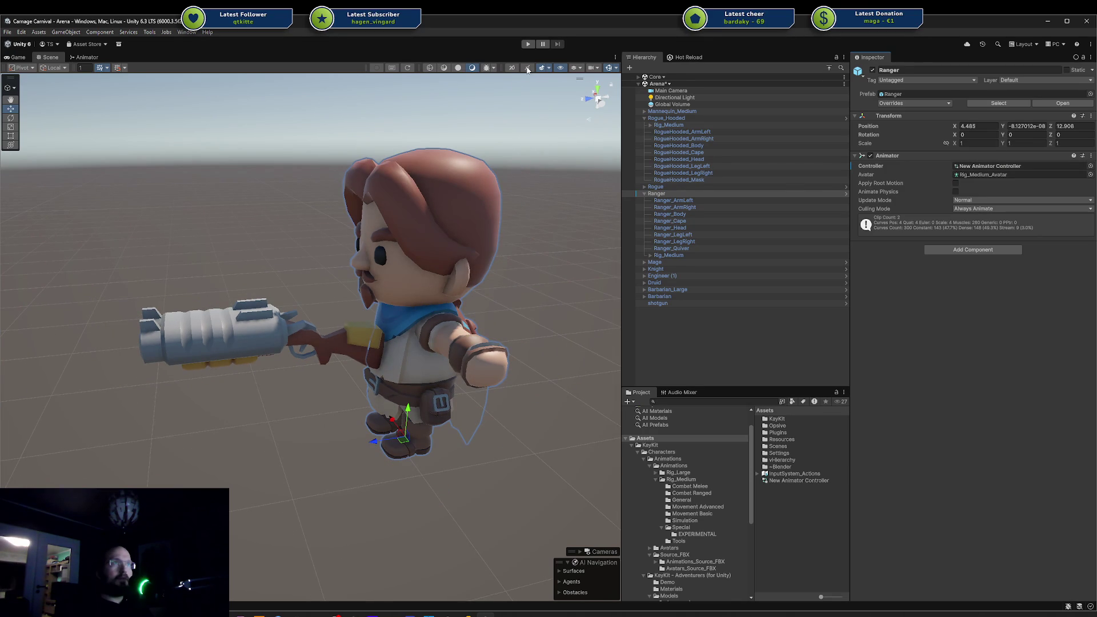
{"action": "left_click", "coordinate": [529, 44]}
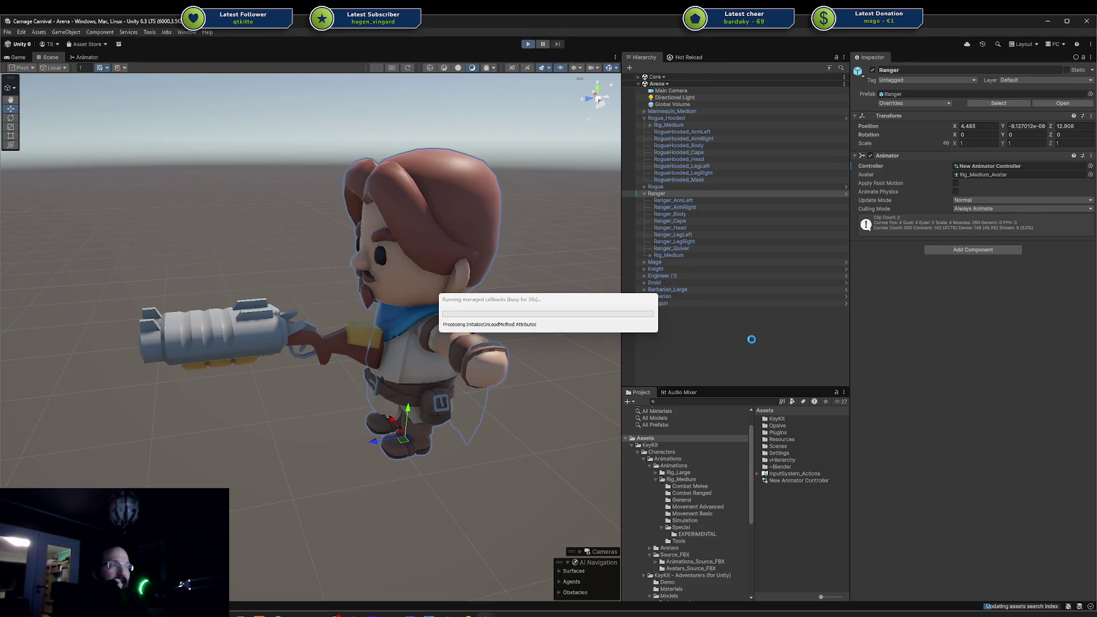
Move the progress dialog aside, orbit to the Ranger's front, and select its Rig_Medium skeleton.
{"action": "left_click_drag", "start_coordinate": [563, 300], "coordinate": [658, 349]}
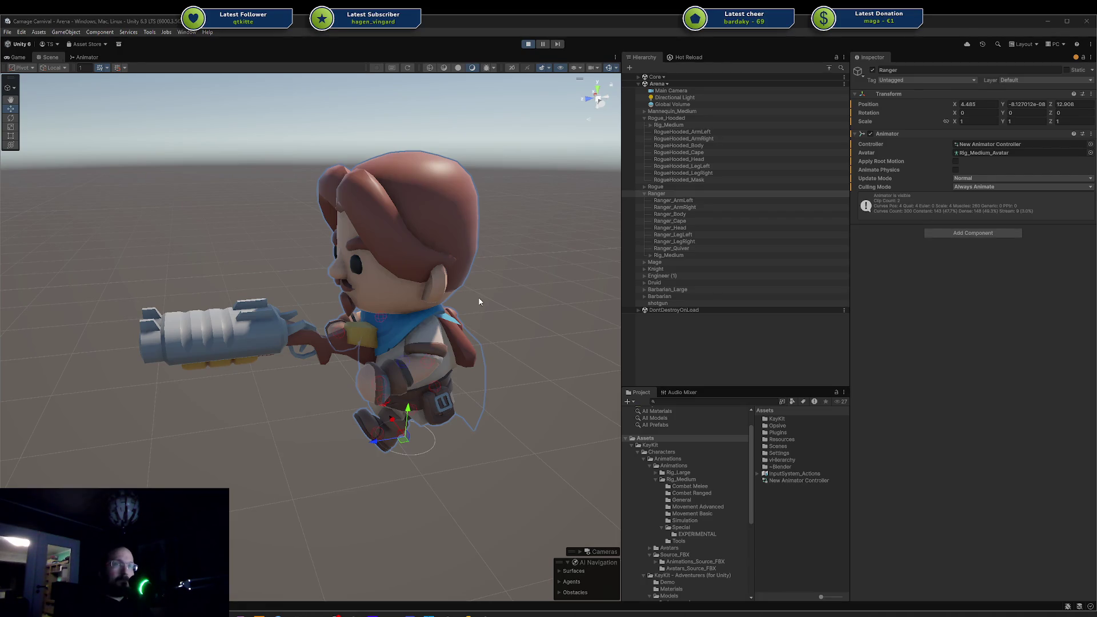
{"action": "mouse_move", "coordinate": [479, 301]}
{"action": "left_mouse_down"}
{"action": "mouse_move", "coordinate": [839, 306]}
{"action": "mouse_move", "coordinate": [772, 313]}
{"action": "mouse_move", "coordinate": [712, 367]}
{"action": "mouse_move", "coordinate": [705, 400]}
{"action": "mouse_move", "coordinate": [756, 358]}
{"action": "mouse_move", "coordinate": [728, 359]}
{"action": "left_mouse_up"}
{"action": "left_click", "coordinate": [676, 255]}
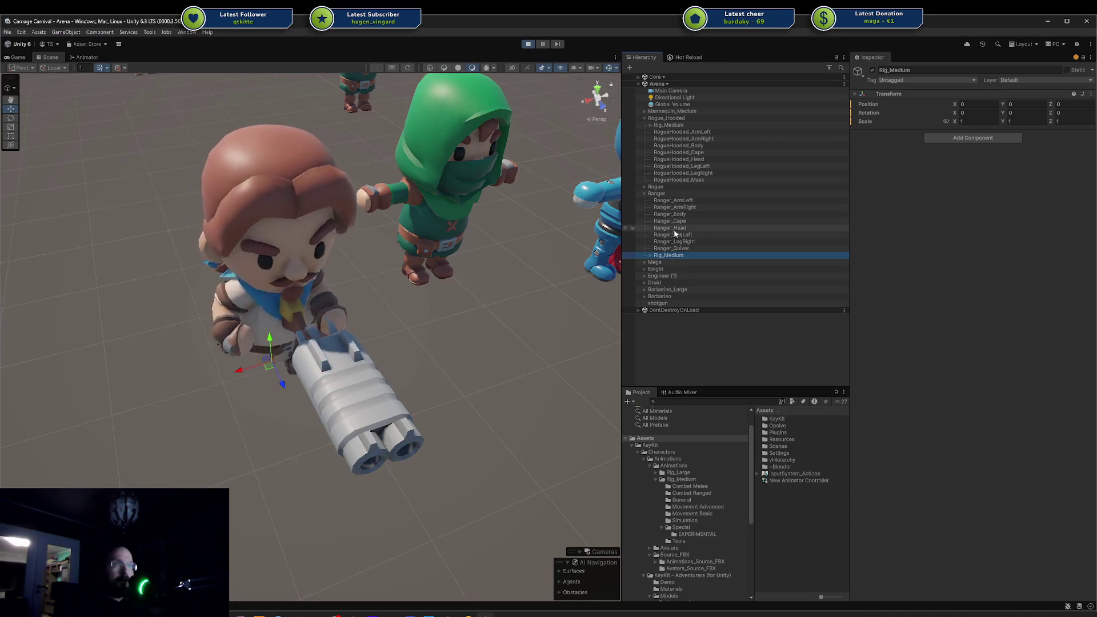
Expand the Ranger's Rig_Medium bones from root through hips, spine and chest to both upper arms.
{"action": "left_click", "coordinate": [649, 254]}
{"action": "left_click", "coordinate": [657, 267]}
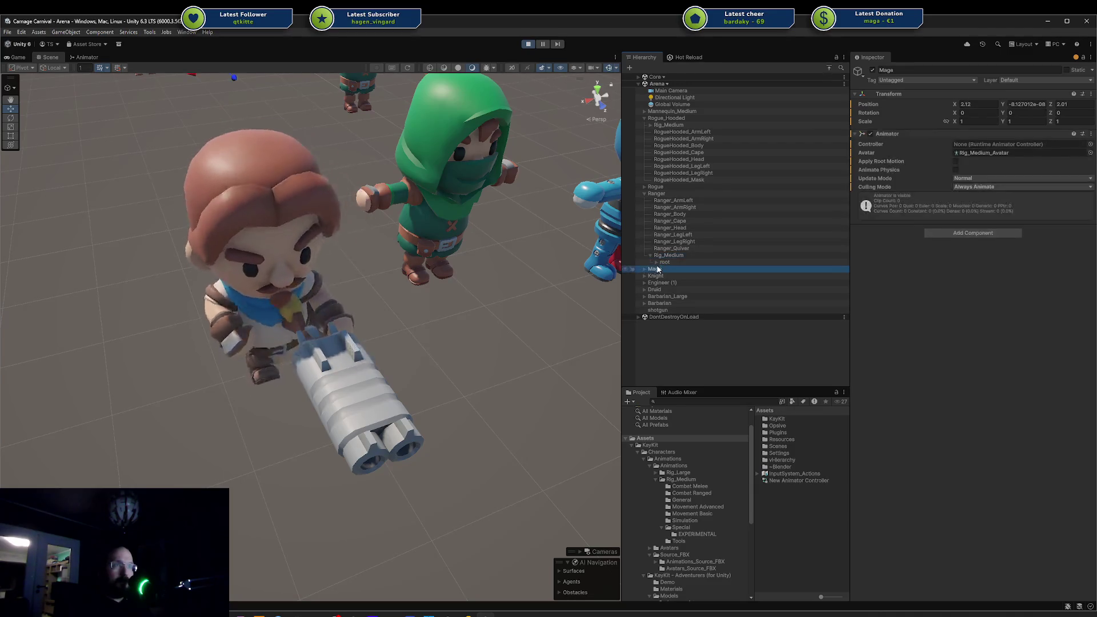
{"action": "left_click", "coordinate": [656, 262]}
{"action": "left_click", "coordinate": [662, 269]}
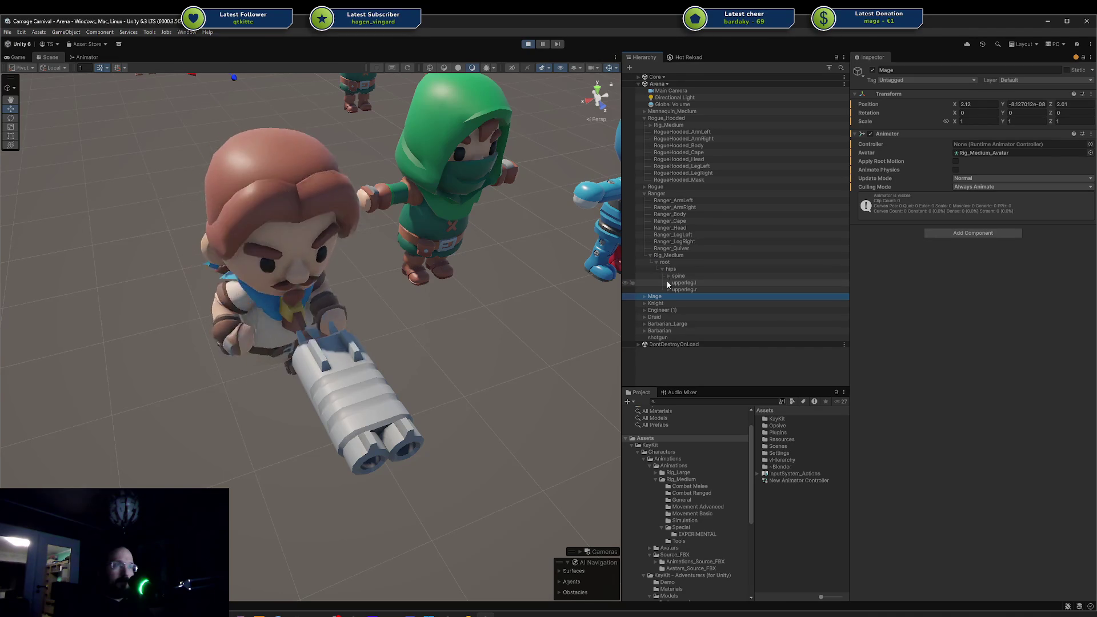
{"action": "left_click", "coordinate": [668, 276]}
{"action": "left_click", "coordinate": [674, 282]}
{"action": "left_click", "coordinate": [680, 296]}
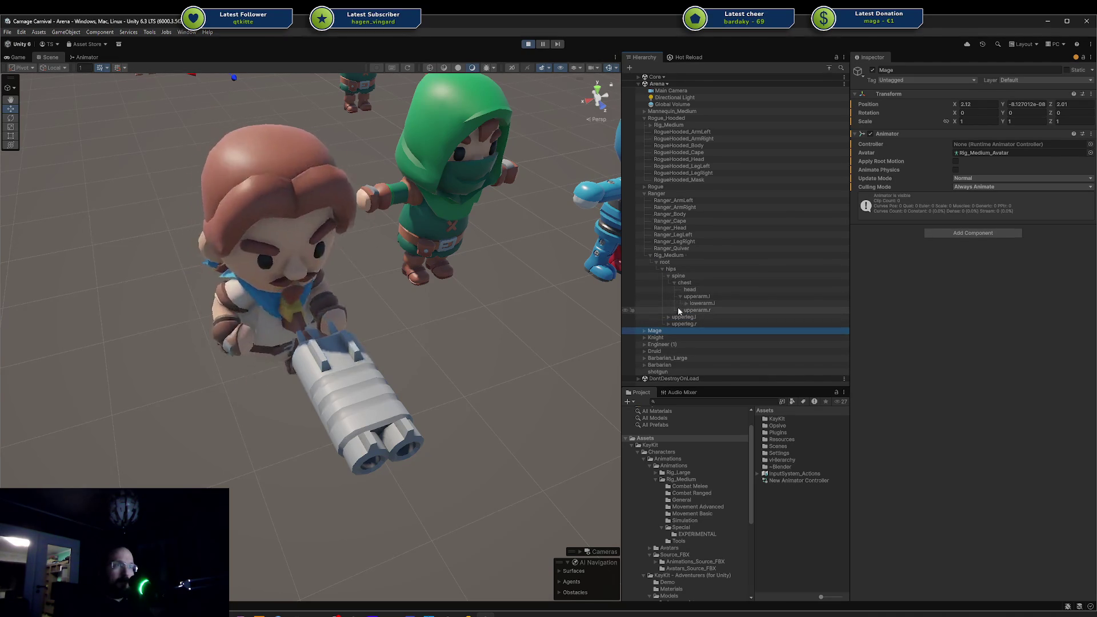
{"action": "left_click", "coordinate": [680, 309]}
Drill through the right lower arm and wrist to hand.r, expand it and select the shotgun.
{"action": "left_click", "coordinate": [692, 317]}
{"action": "left_click", "coordinate": [686, 317]}
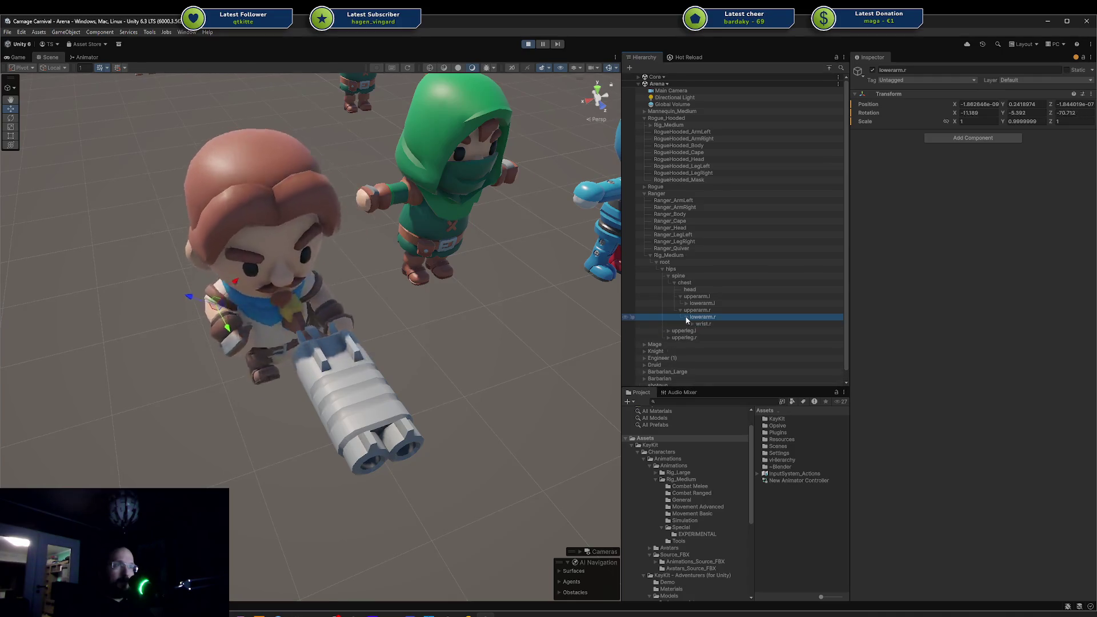
{"action": "left_click", "coordinate": [693, 324]}
{"action": "left_click", "coordinate": [708, 330]}
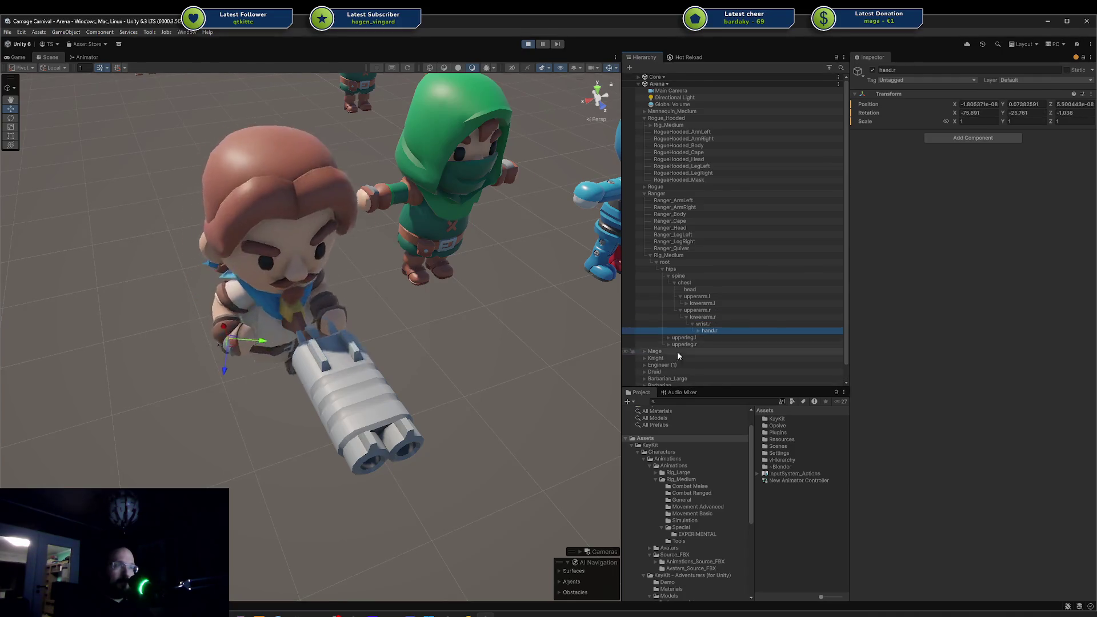
{"action": "scroll", "coordinate": [676, 352], "scroll_direction": "down", "scroll_amount": 1}
{"action": "scroll", "coordinate": [697, 337], "scroll_direction": "up", "scroll_amount": 1}
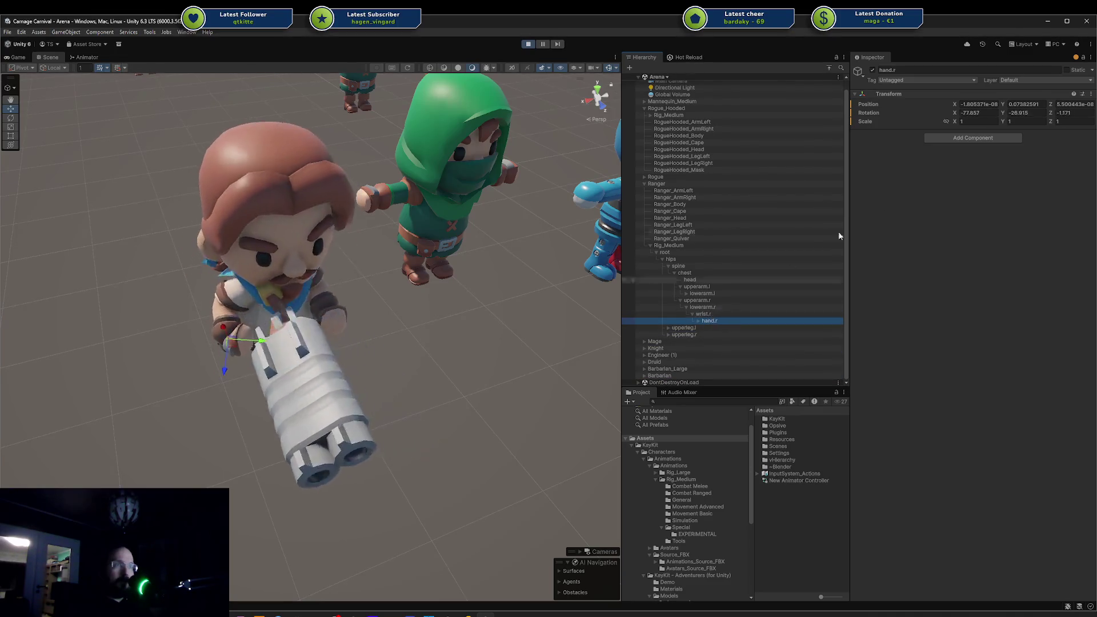
{"action": "left_click", "coordinate": [704, 320]}
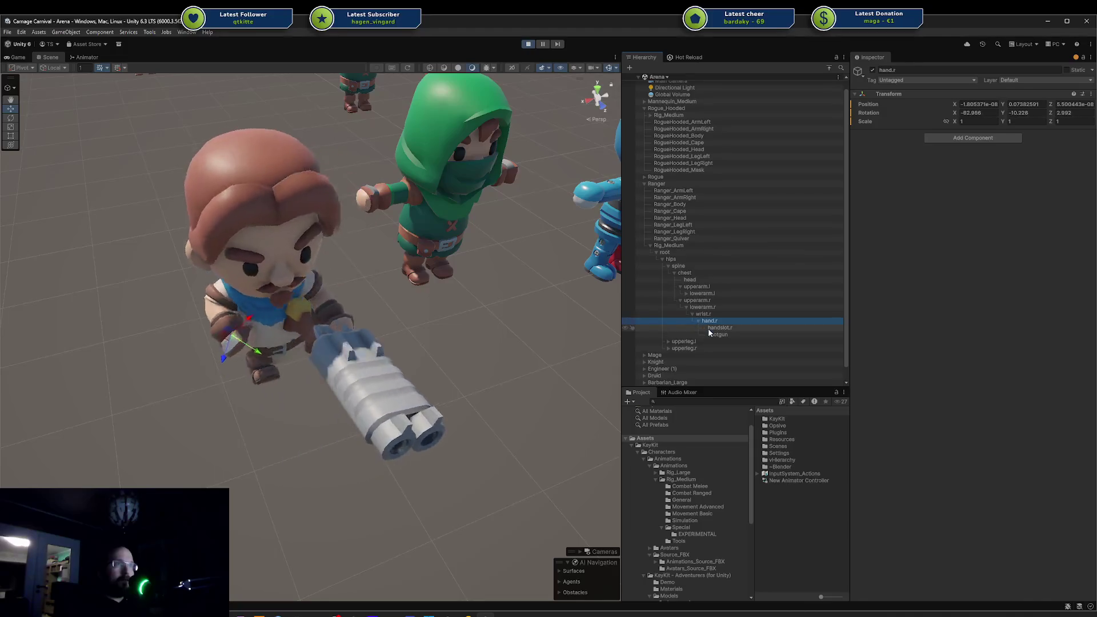
{"action": "left_click", "coordinate": [718, 334]}
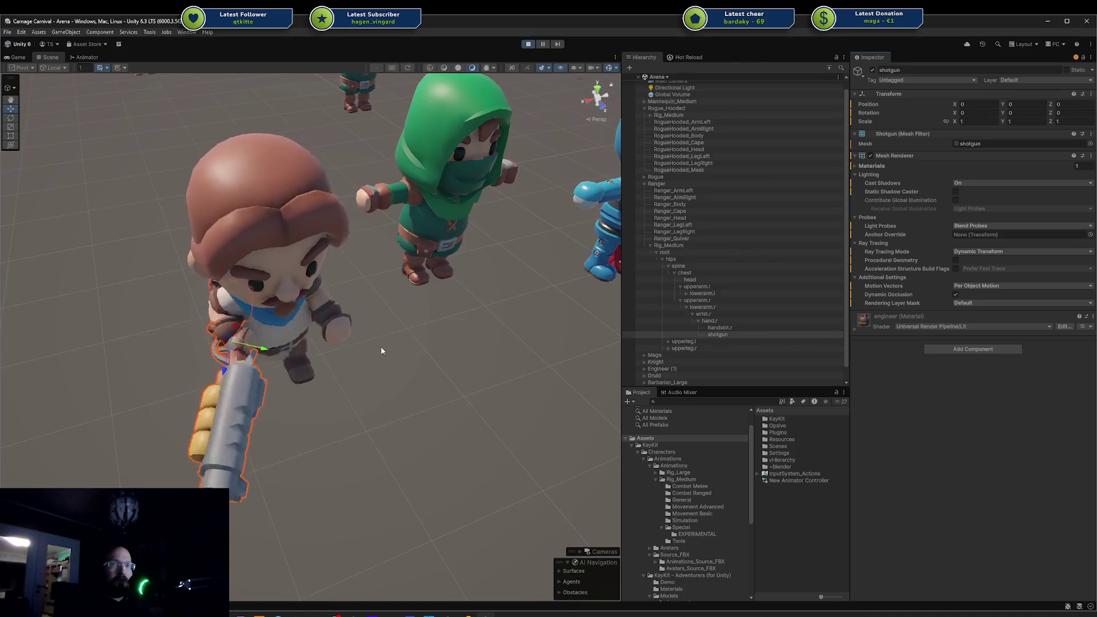
Parent the shotgun to handslot.r and reset its Transform to zero.
{"action": "mouse_move", "coordinate": [380, 347]}
{"action": "left_mouse_down"}
{"action": "mouse_move", "coordinate": [436, 294]}
{"action": "mouse_move", "coordinate": [457, 315]}
{"action": "mouse_move", "coordinate": [417, 333]}
{"action": "left_mouse_up"}
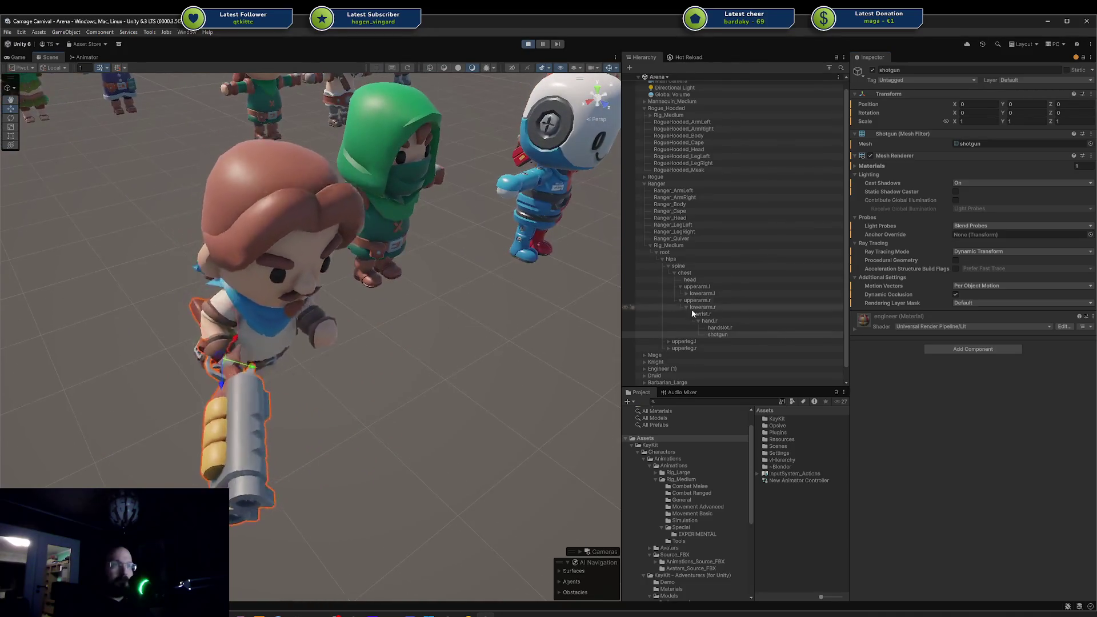
{"action": "left_click", "coordinate": [717, 334]}
{"action": "left_click_drag", "start_coordinate": [718, 334], "coordinate": [718, 327]}
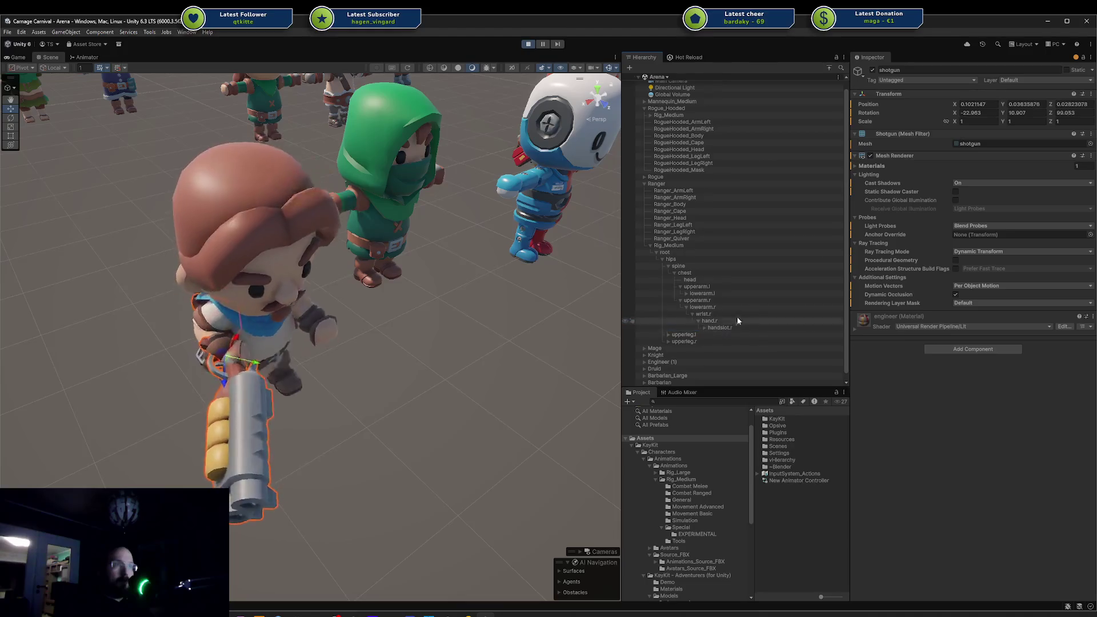
{"action": "left_click", "coordinate": [705, 328]}
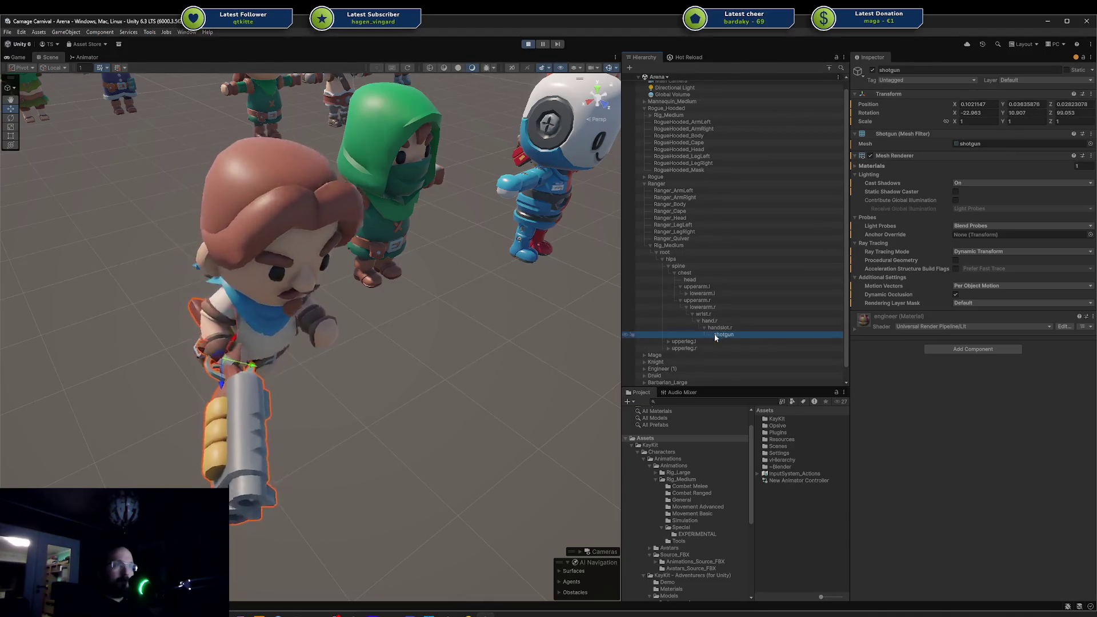
{"action": "left_click", "coordinate": [1091, 93]}
{"action": "left_click", "coordinate": [1094, 103]}
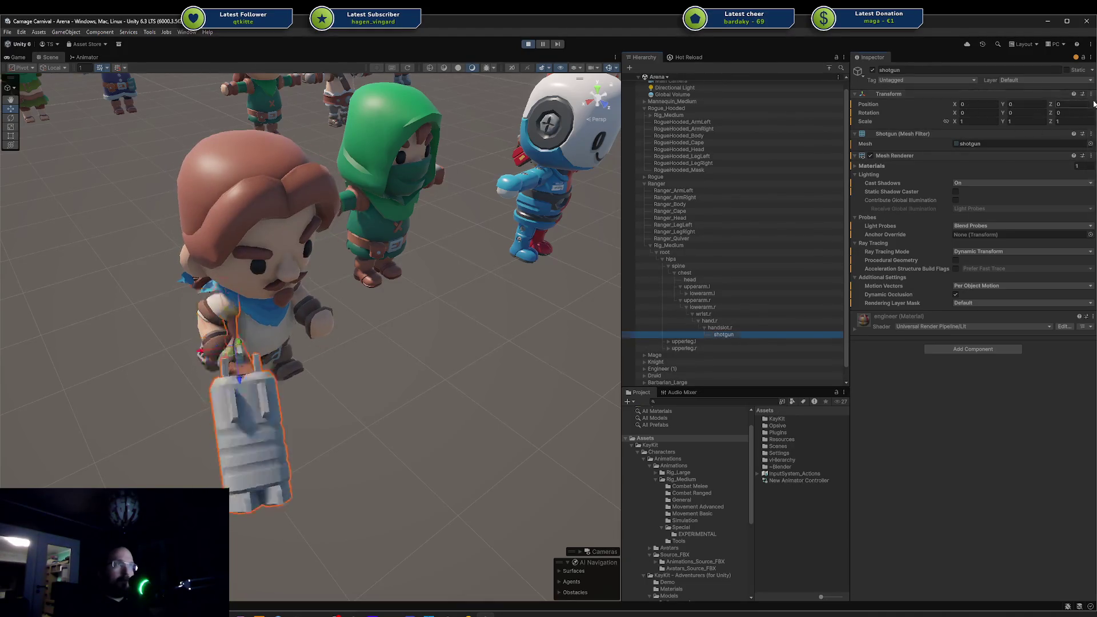
Expand the left arm bones down to handslot.l and move the shotgun under it.
{"action": "mouse_move", "coordinate": [417, 326]}
{"action": "left_mouse_down"}
{"action": "mouse_move", "coordinate": [446, 331]}
{"action": "mouse_move", "coordinate": [321, 364]}
{"action": "mouse_move", "coordinate": [345, 357]}
{"action": "left_mouse_up"}
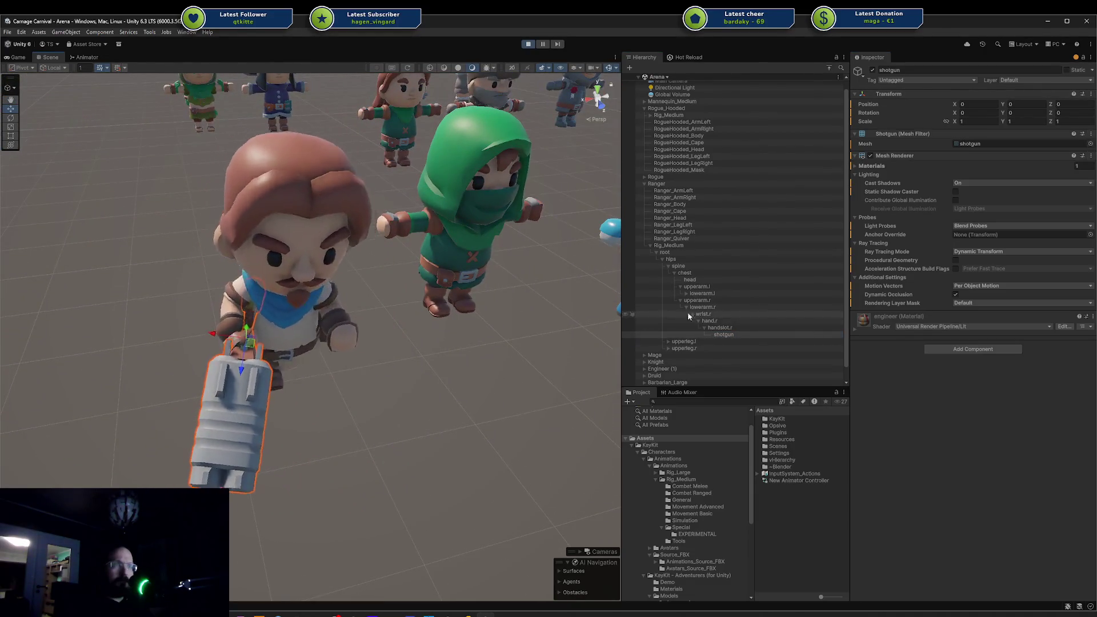
{"action": "left_click", "coordinate": [684, 294]}
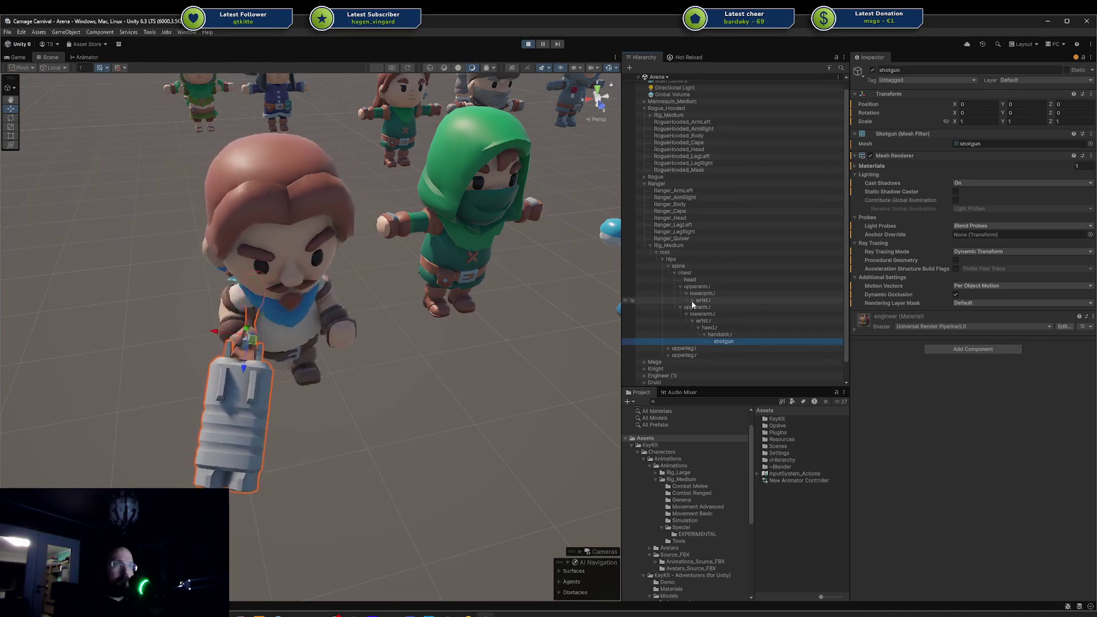
{"action": "left_click", "coordinate": [692, 300]}
{"action": "left_click", "coordinate": [698, 307]}
{"action": "left_click_drag", "start_coordinate": [723, 355], "coordinate": [722, 315]}
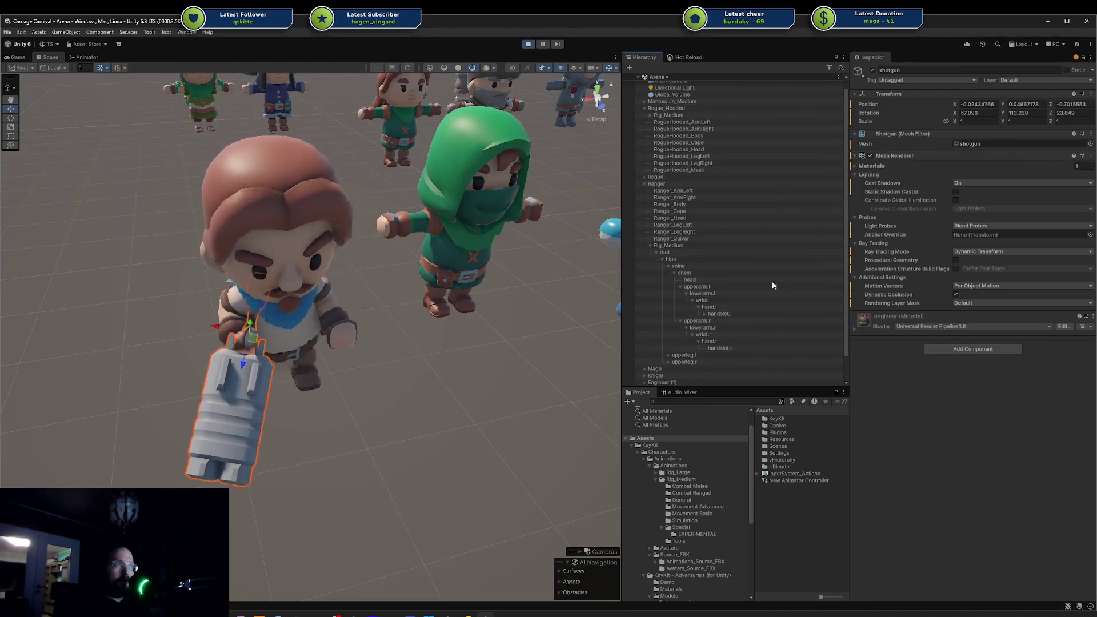
{"action": "left_click", "coordinate": [704, 315]}
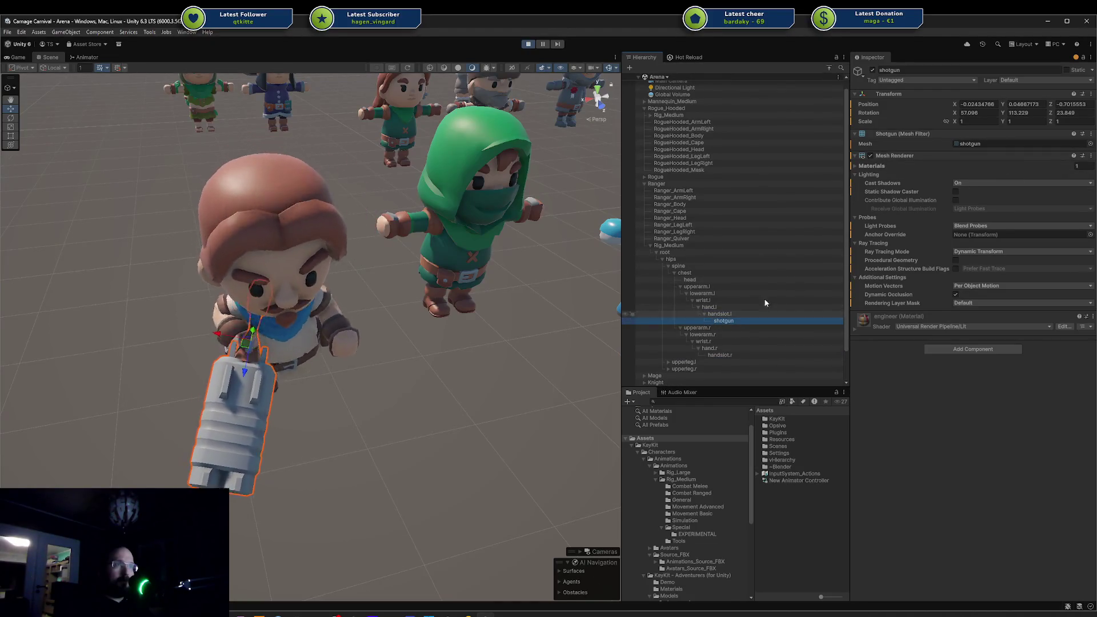
Reset the shotgun's Transform, set its Rotation Y to 180, and deselect it.
{"action": "left_click", "coordinate": [1091, 94]}
{"action": "left_click", "coordinate": [1056, 103]}
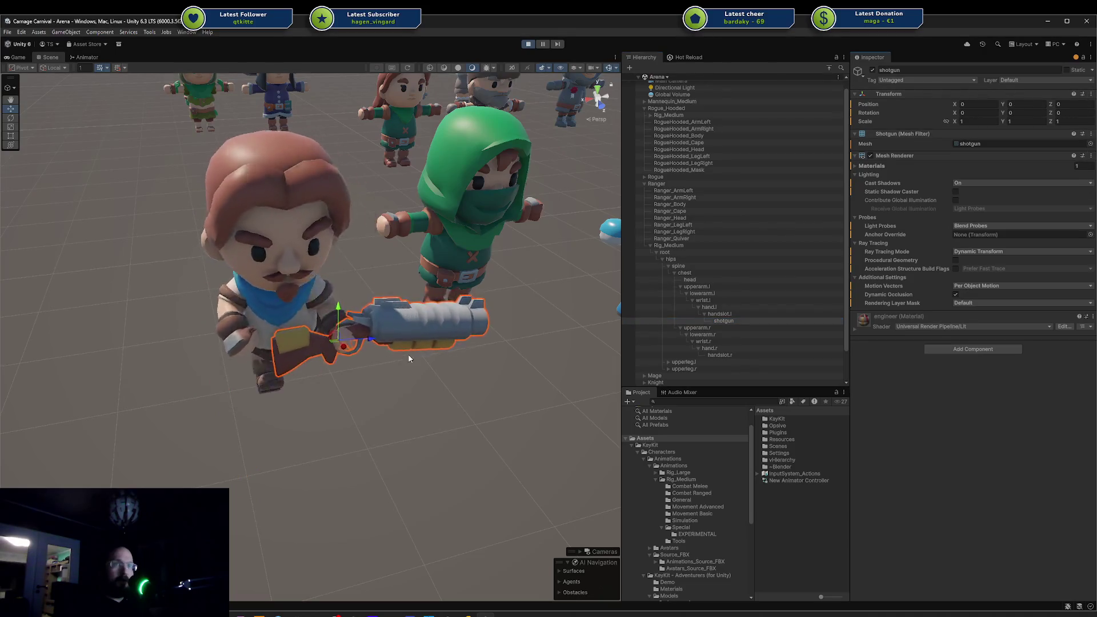
{"action": "key", "text": "f"}
{"action": "left_click", "coordinate": [1019, 114]}
{"action": "type", "text": "180"}
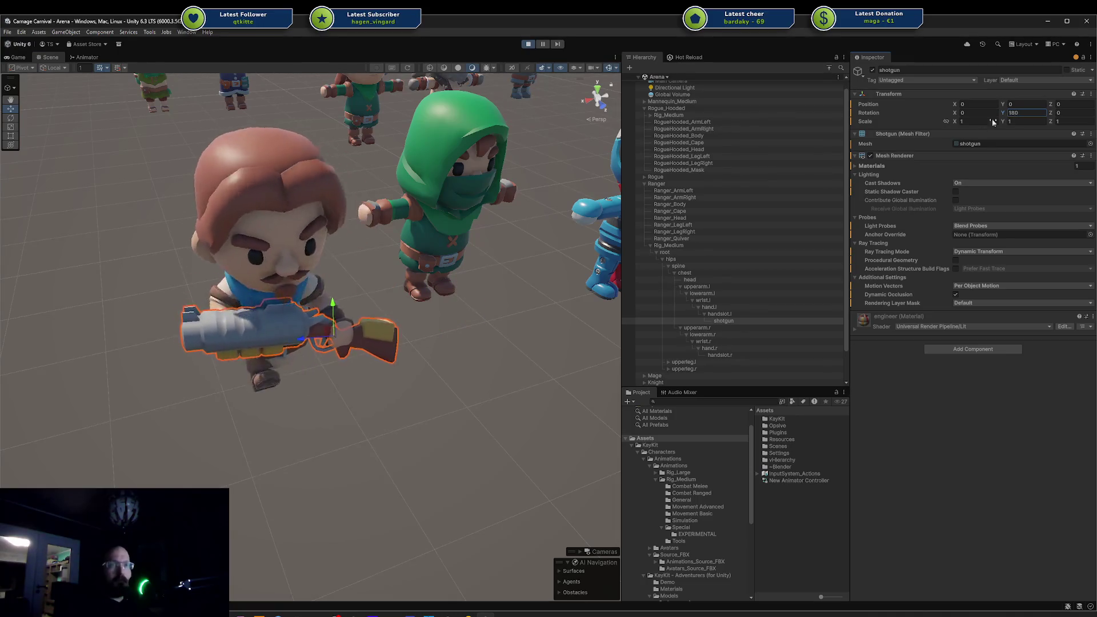
{"action": "left_click", "coordinate": [480, 399]}
{"action": "mouse_move", "coordinate": [480, 399]}
{"action": "left_mouse_down"}
{"action": "mouse_move", "coordinate": [372, 396]}
{"action": "mouse_move", "coordinate": [443, 343]}
{"action": "mouse_move", "coordinate": [436, 360]}
{"action": "mouse_move", "coordinate": [307, 327]}
{"action": "mouse_move", "coordinate": [112, 320]}
{"action": "mouse_move", "coordinate": [320, 338]}
{"action": "mouse_move", "coordinate": [288, 332]}
{"action": "left_mouse_up"}
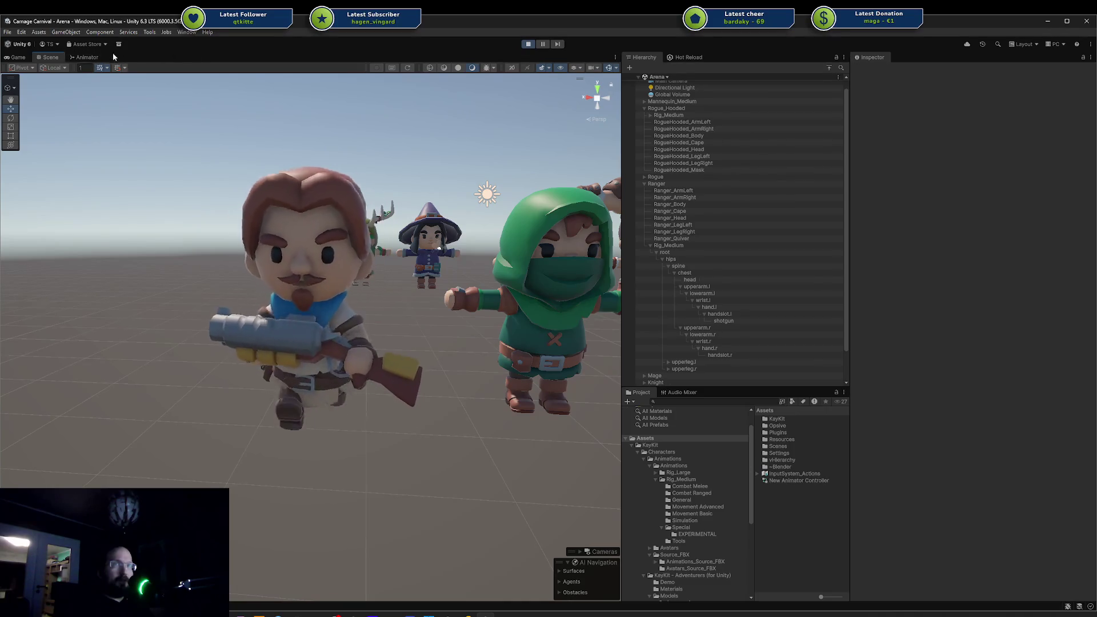
Show the Ranger's Animator Base Layer and New Layer, docked beneath the Scene view.
{"action": "left_click", "coordinate": [97, 57]}
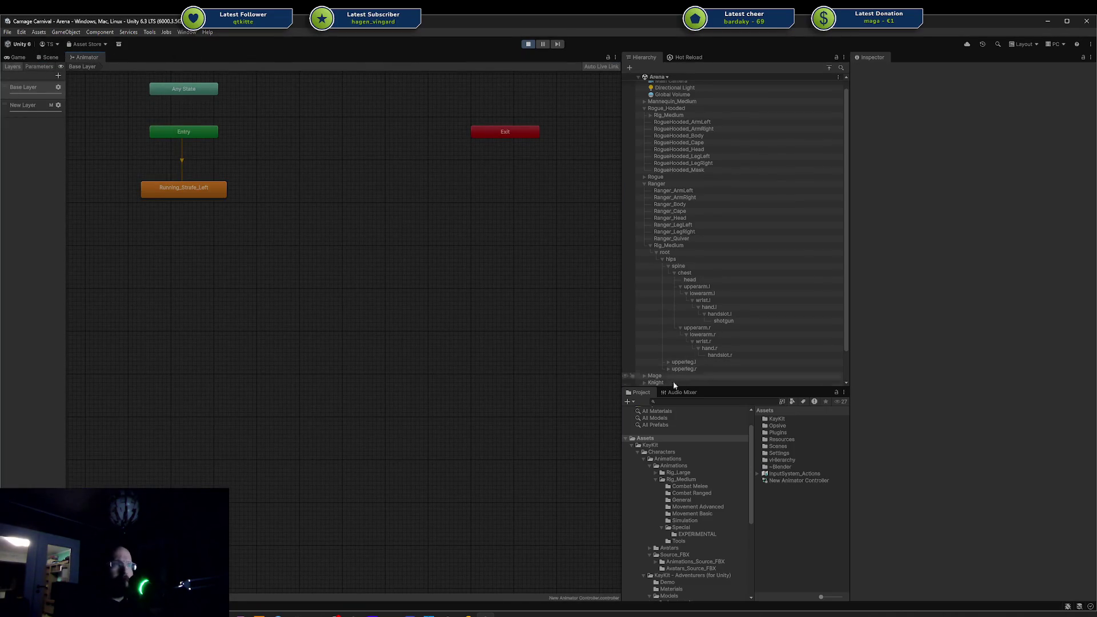
{"action": "left_click", "coordinate": [765, 480]}
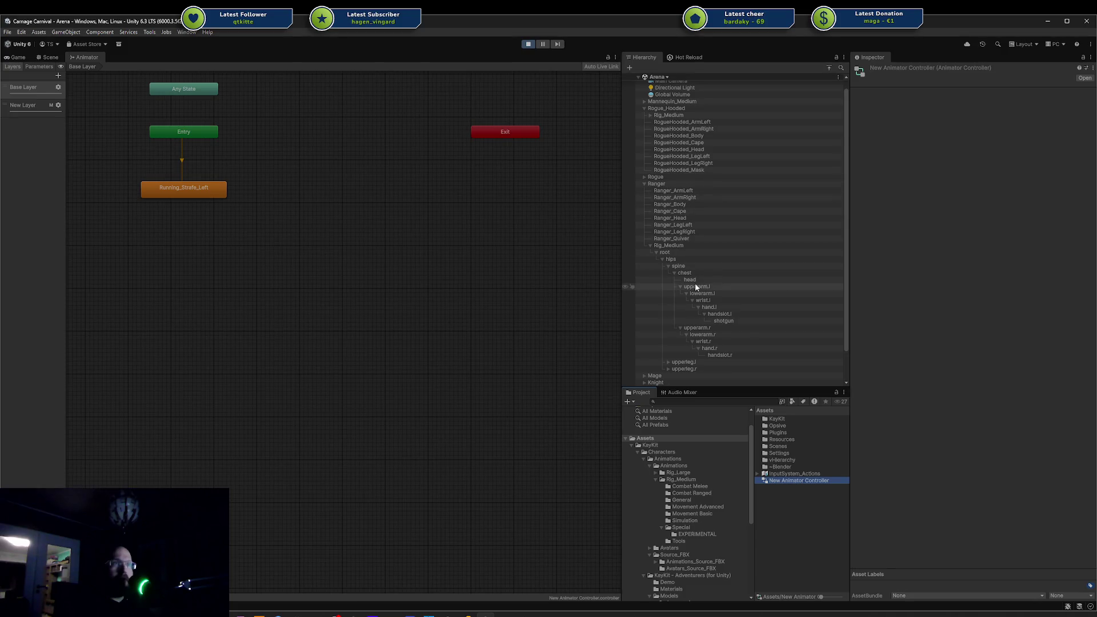
{"action": "left_click", "coordinate": [656, 183]}
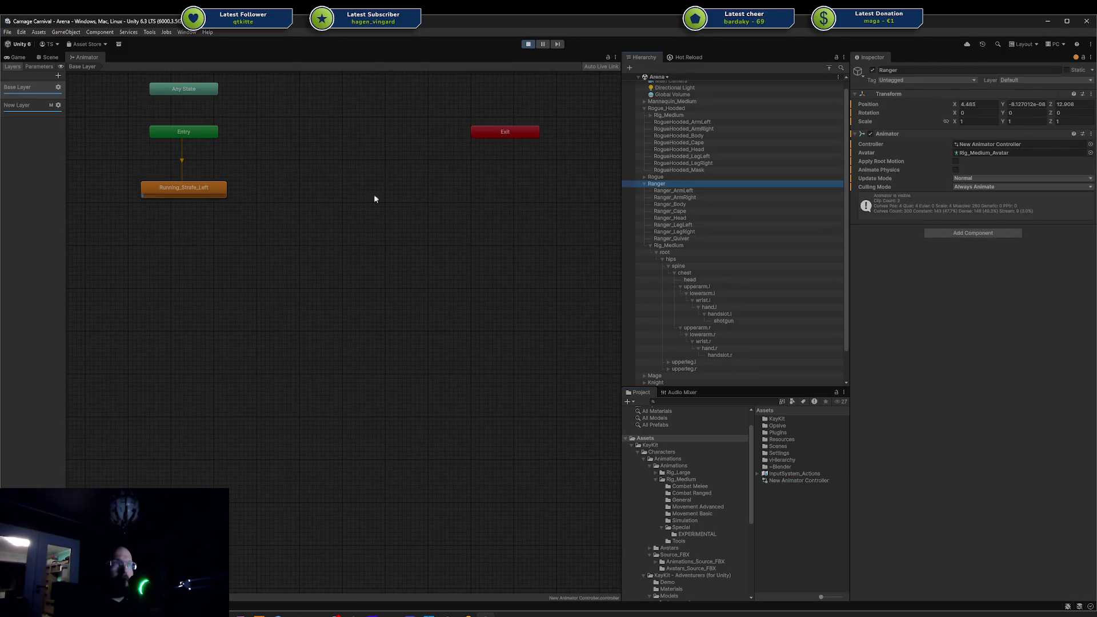
{"action": "left_click", "coordinate": [20, 106]}
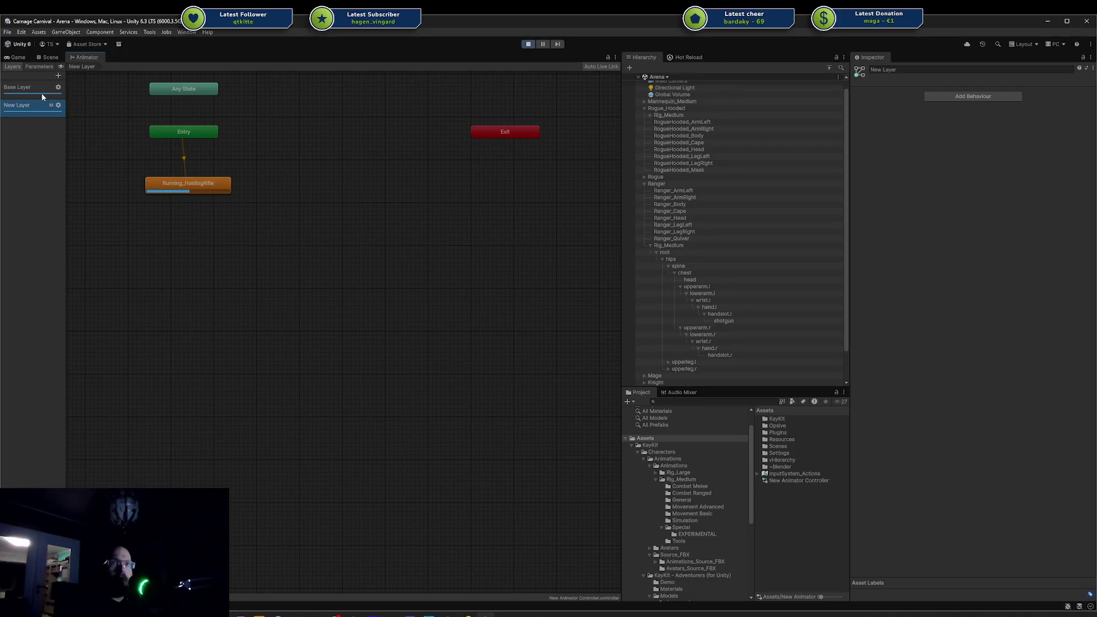
{"action": "left_click", "coordinate": [32, 93]}
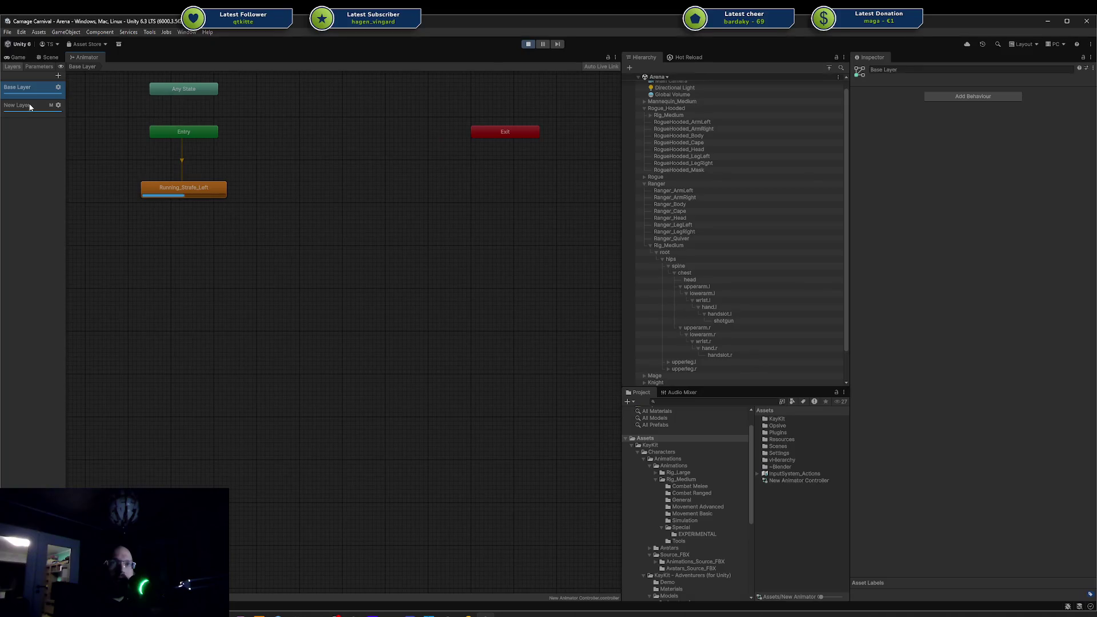
{"action": "left_click", "coordinate": [30, 107]}
{"action": "mouse_move", "coordinate": [85, 57]}
{"action": "left_mouse_down"}
{"action": "mouse_move", "coordinate": [238, 319]}
{"action": "mouse_move", "coordinate": [309, 503]}
{"action": "left_mouse_up"}
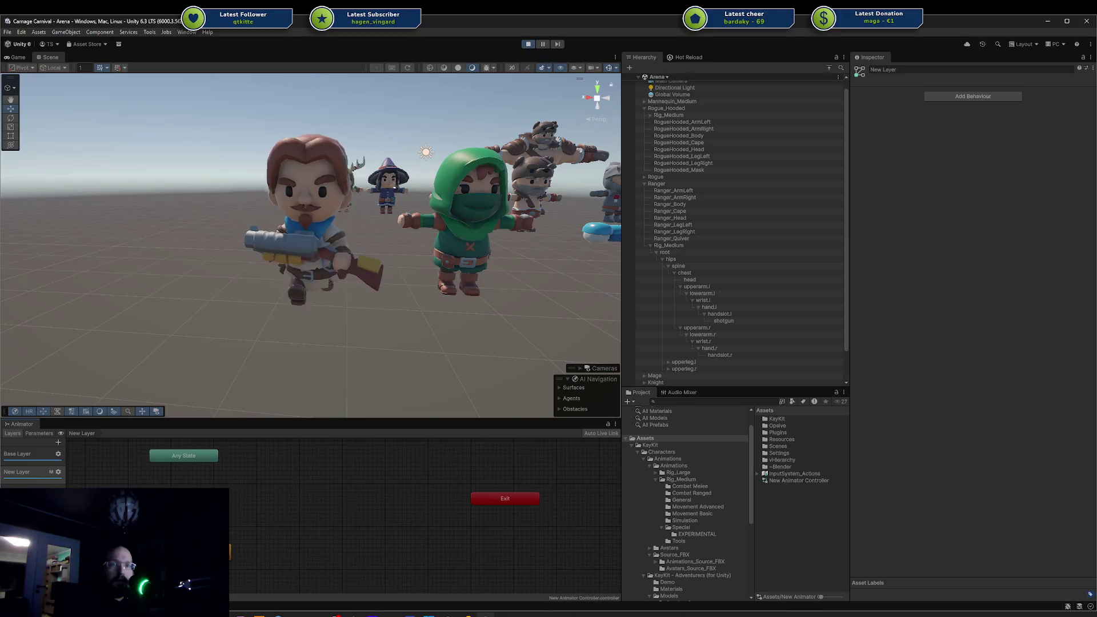
Raise New Layer's weight to 1 so Running_HoldingRifle blends in.
{"action": "left_click", "coordinate": [225, 551]}
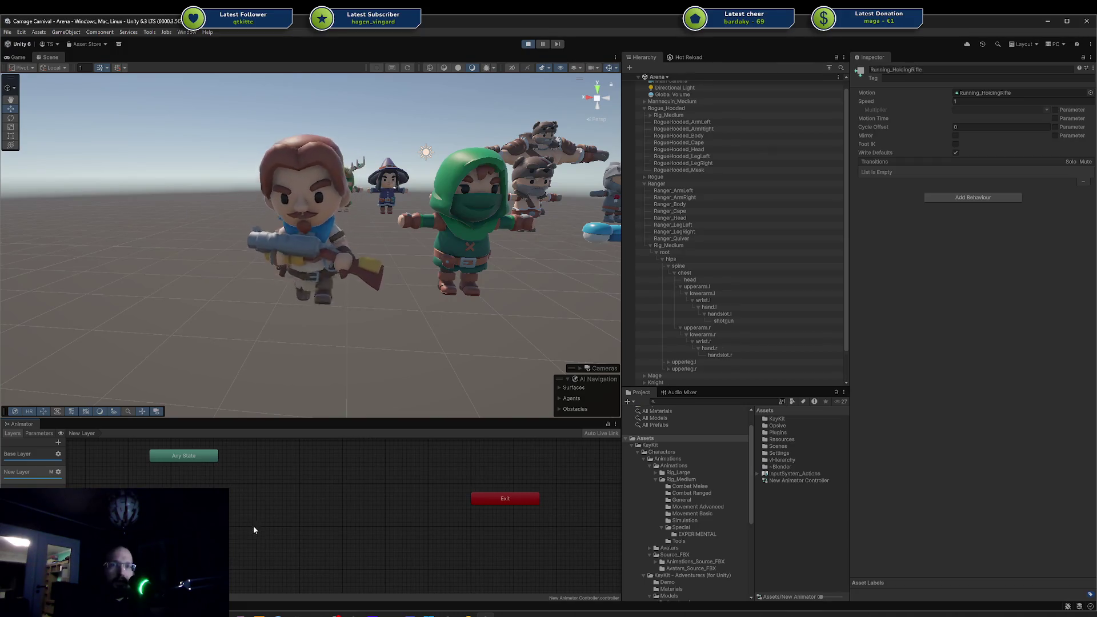
{"action": "left_click", "coordinate": [35, 455]}
{"action": "left_click", "coordinate": [32, 479]}
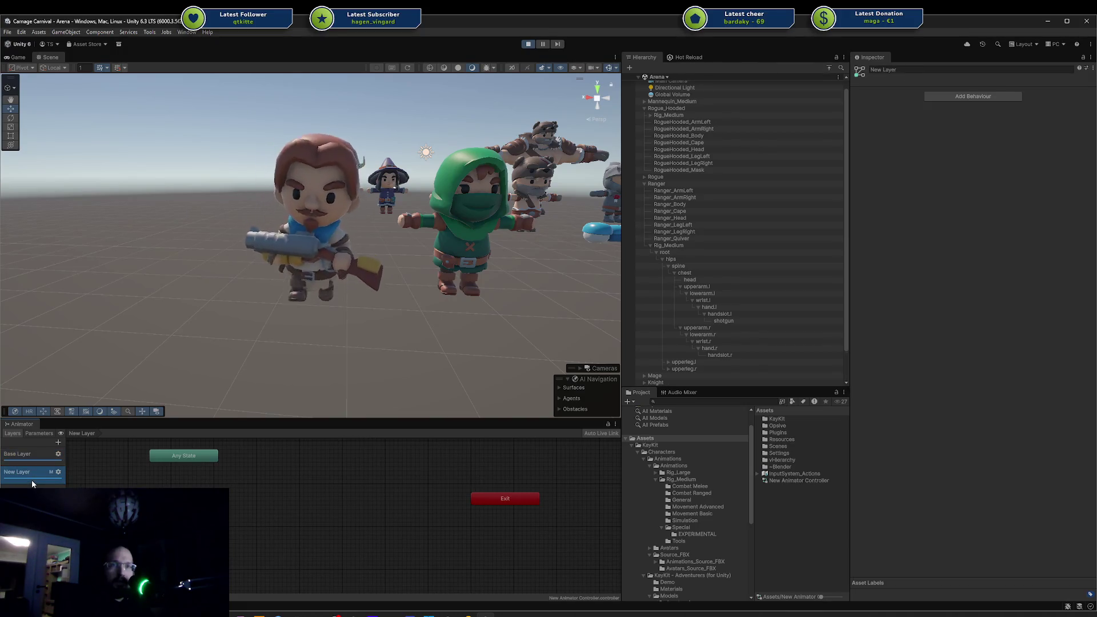
{"action": "left_click", "coordinate": [58, 472]}
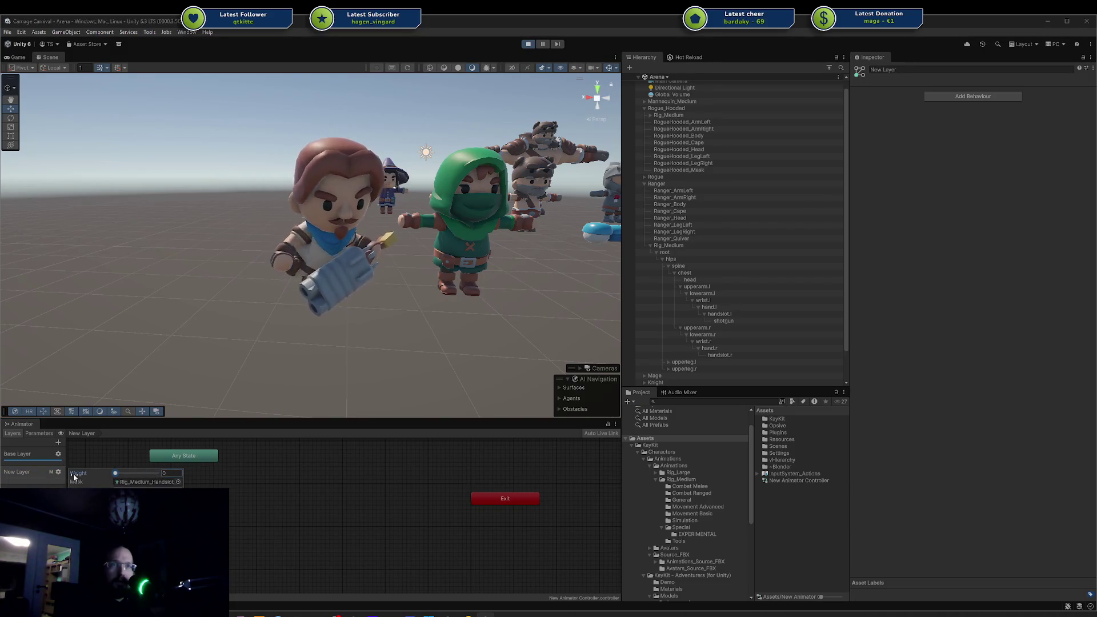
{"action": "left_click_drag", "start_coordinate": [115, 473], "coordinate": [156, 477]}
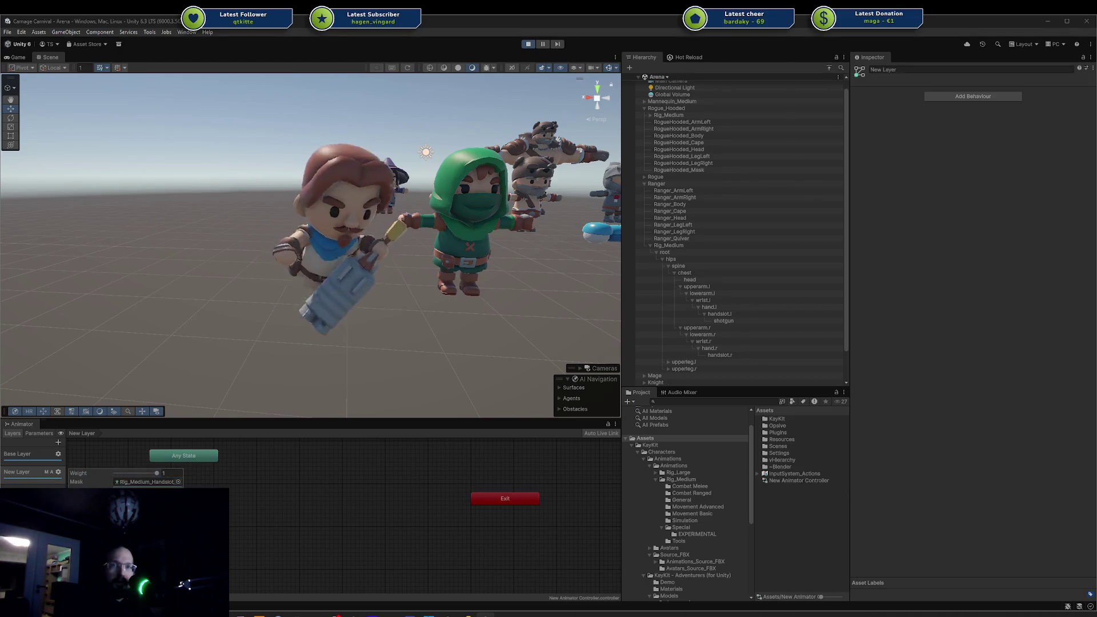
Locate New Layer's Rig_Medium_Handslot_Mask asset in the Project window.
{"action": "mouse_move", "coordinate": [269, 343]}
{"action": "left_mouse_down"}
{"action": "mouse_move", "coordinate": [236, 343]}
{"action": "mouse_move", "coordinate": [350, 333]}
{"action": "mouse_move", "coordinate": [313, 304]}
{"action": "mouse_move", "coordinate": [294, 342]}
{"action": "mouse_move", "coordinate": [244, 355]}
{"action": "mouse_move", "coordinate": [135, 343]}
{"action": "mouse_move", "coordinate": [122, 306]}
{"action": "mouse_move", "coordinate": [158, 282]}
{"action": "mouse_move", "coordinate": [123, 377]}
{"action": "left_mouse_up"}
{"action": "left_click", "coordinate": [58, 472]}
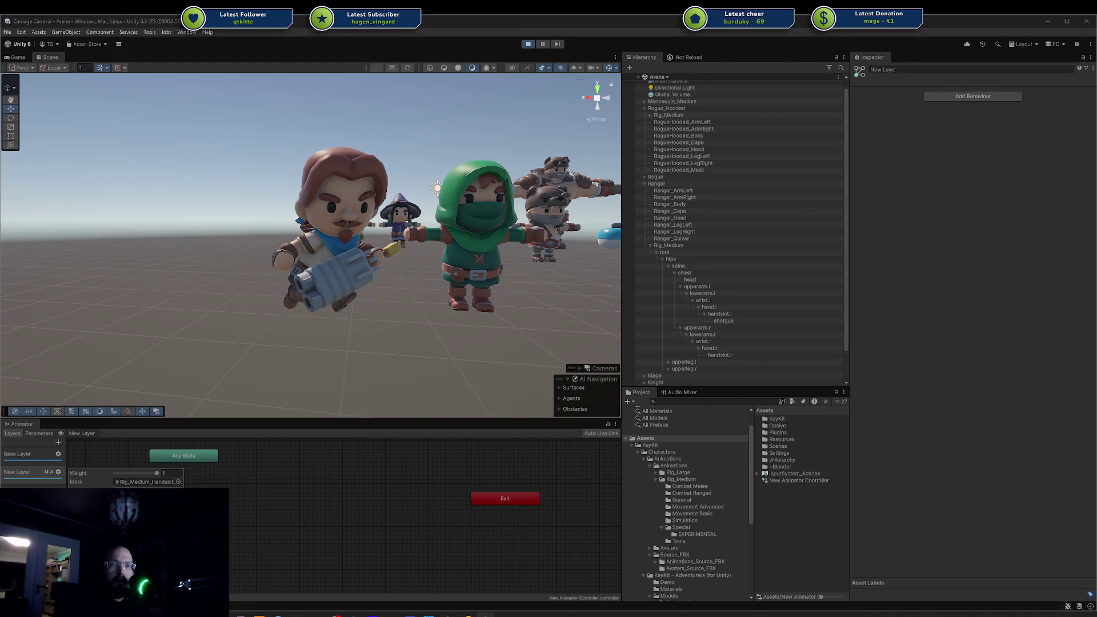
{"action": "left_click", "coordinate": [126, 481]}
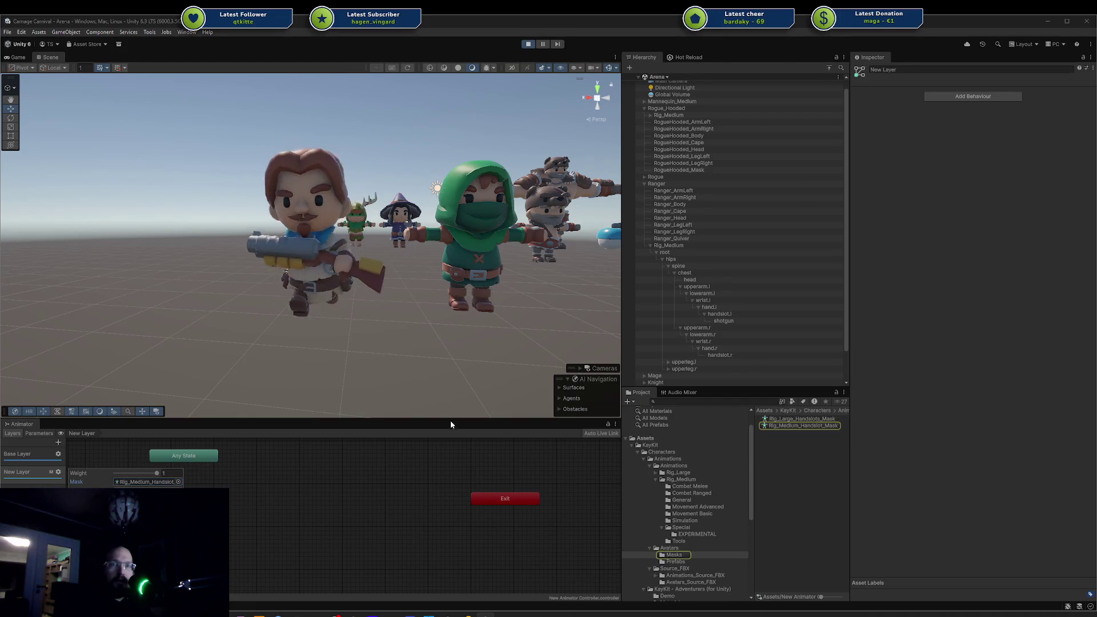
Expand Rig_Medium, root and hips in Rig_Medium_Handslot_Mask and confirm it is New Layer's mask.
{"action": "left_click", "coordinate": [784, 428]}
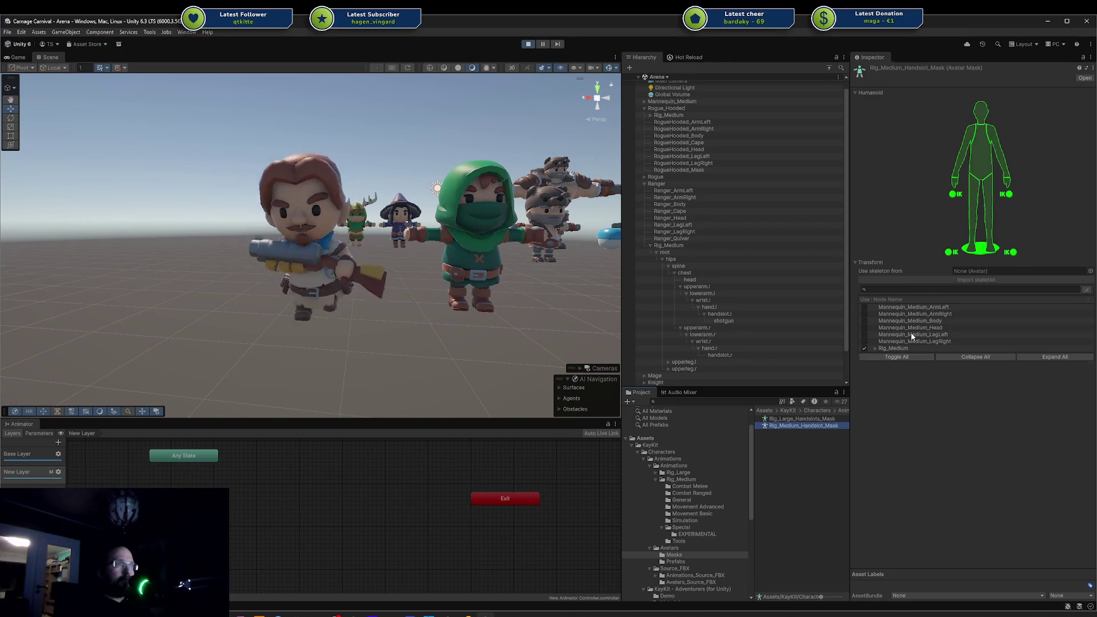
{"action": "left_click", "coordinate": [876, 349]}
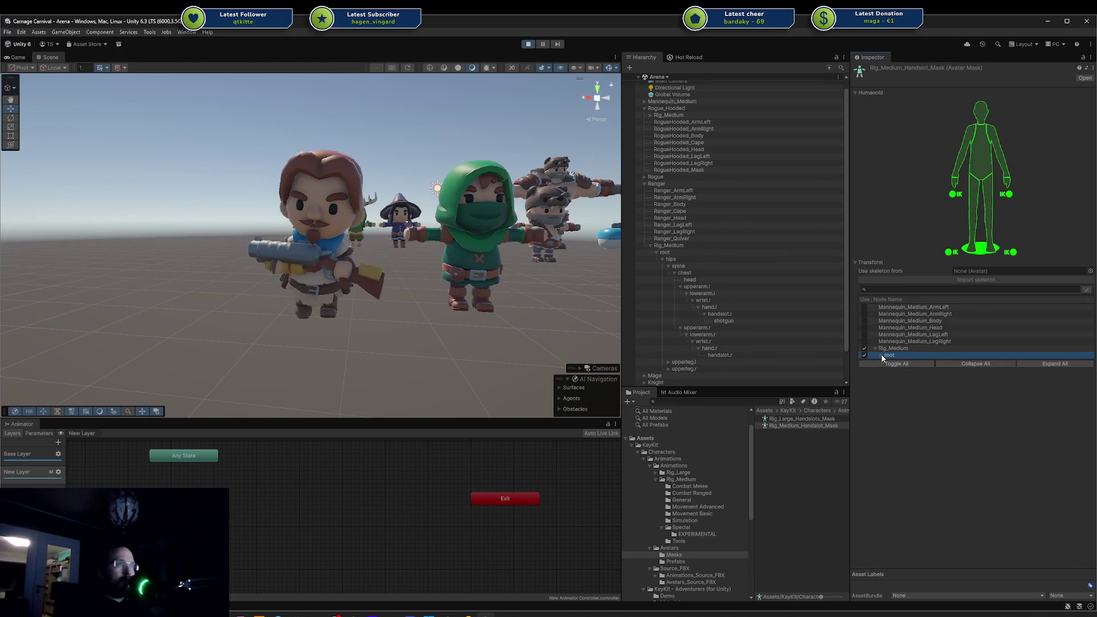
{"action": "left_click", "coordinate": [882, 355]}
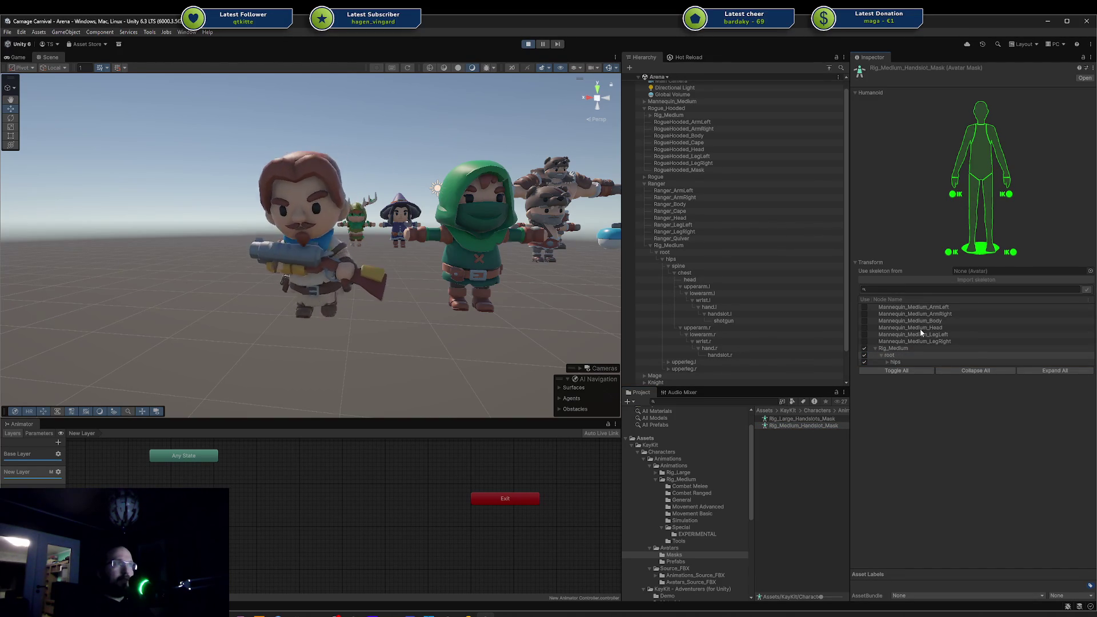
{"action": "left_click", "coordinate": [887, 362]}
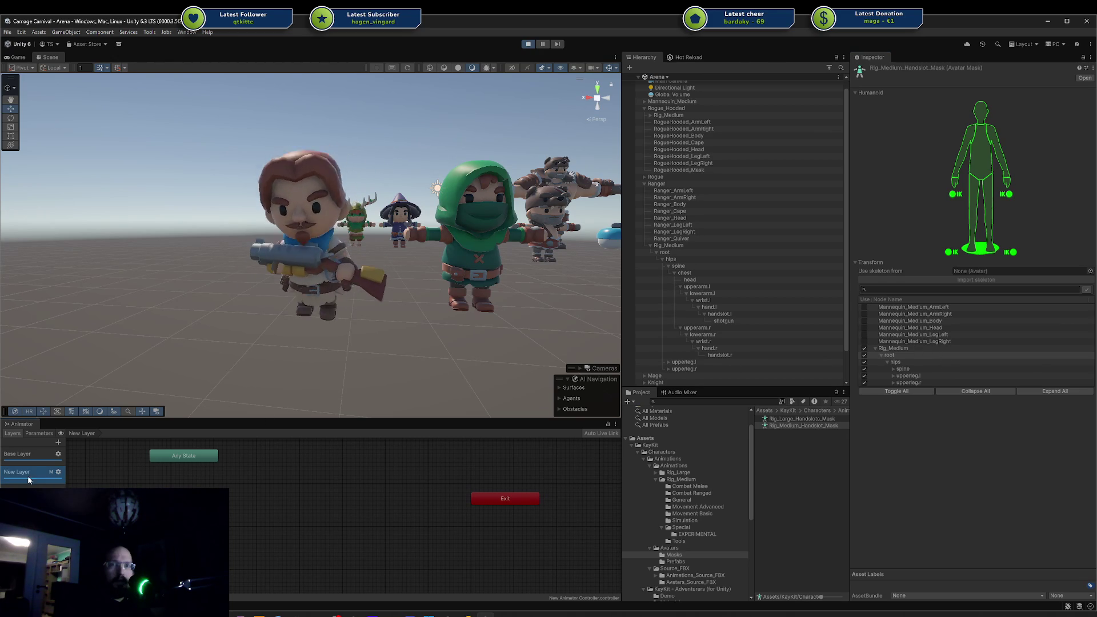
{"action": "left_click", "coordinate": [57, 475]}
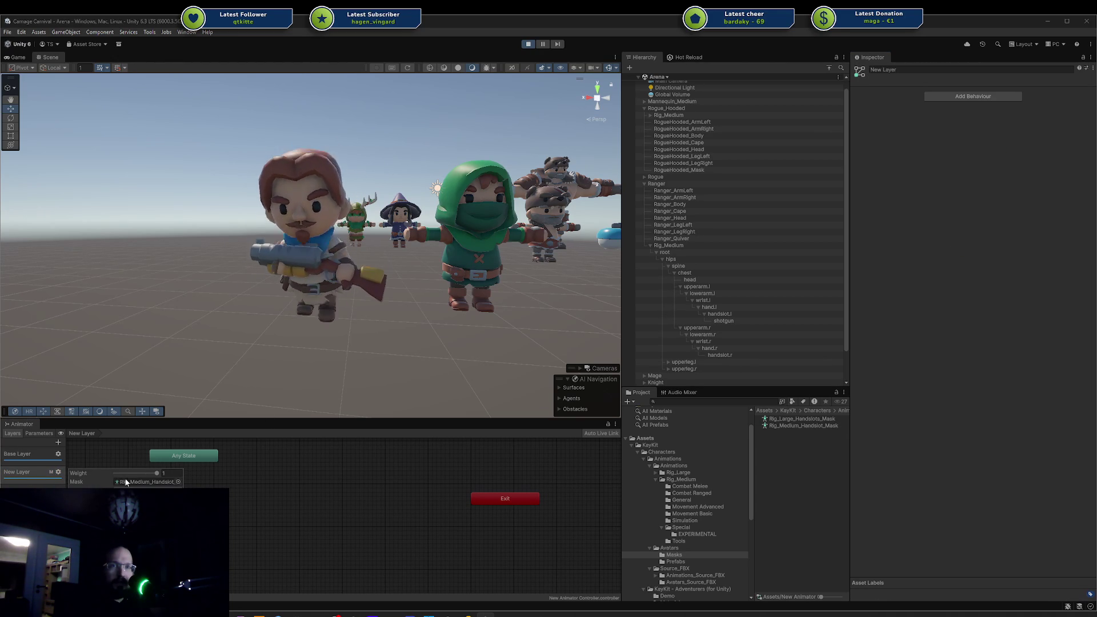
{"action": "left_click", "coordinate": [766, 426]}
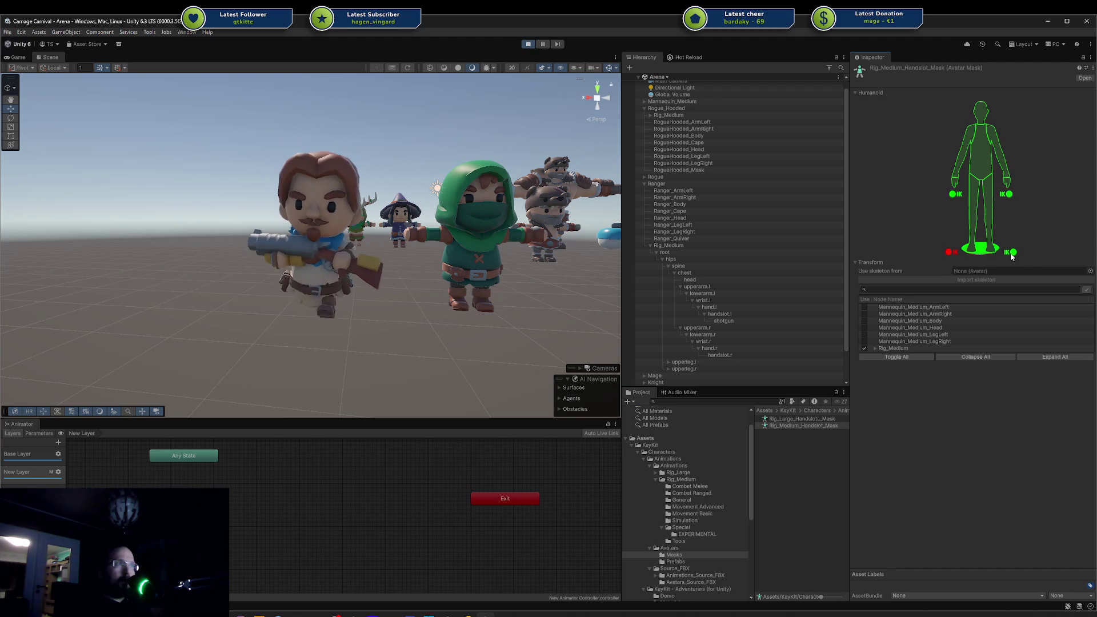
Exclude the humanoid body in Rig_Medium_Handslot_Mask and reframe the view on the Ranger's arms.
{"action": "double_click", "coordinate": [965, 241]}
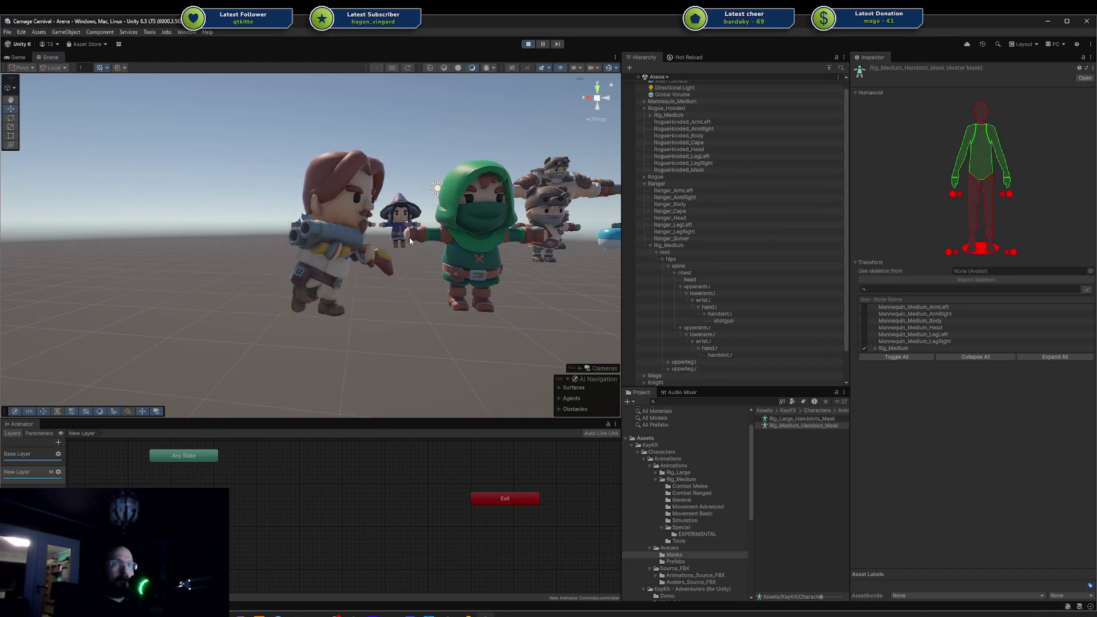
{"action": "mouse_move", "coordinate": [409, 238]}
{"action": "left_mouse_down"}
{"action": "mouse_move", "coordinate": [394, 240]}
{"action": "mouse_move", "coordinate": [422, 237]}
{"action": "mouse_move", "coordinate": [411, 239]}
{"action": "left_mouse_up"}
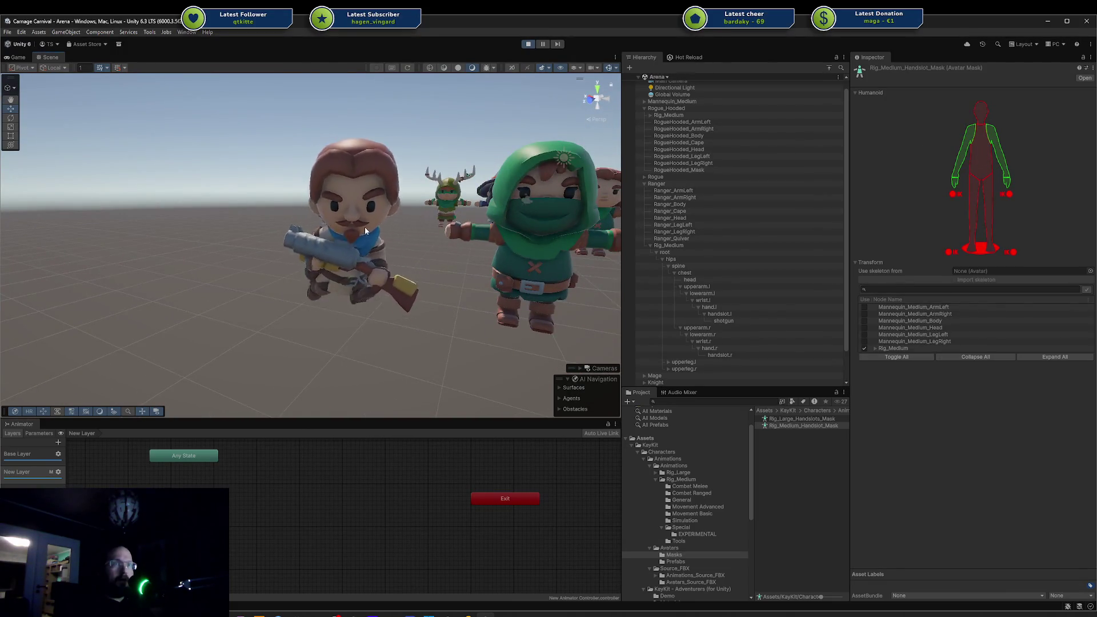
{"action": "left_click_drag", "start_coordinate": [365, 227], "coordinate": [421, 267]}
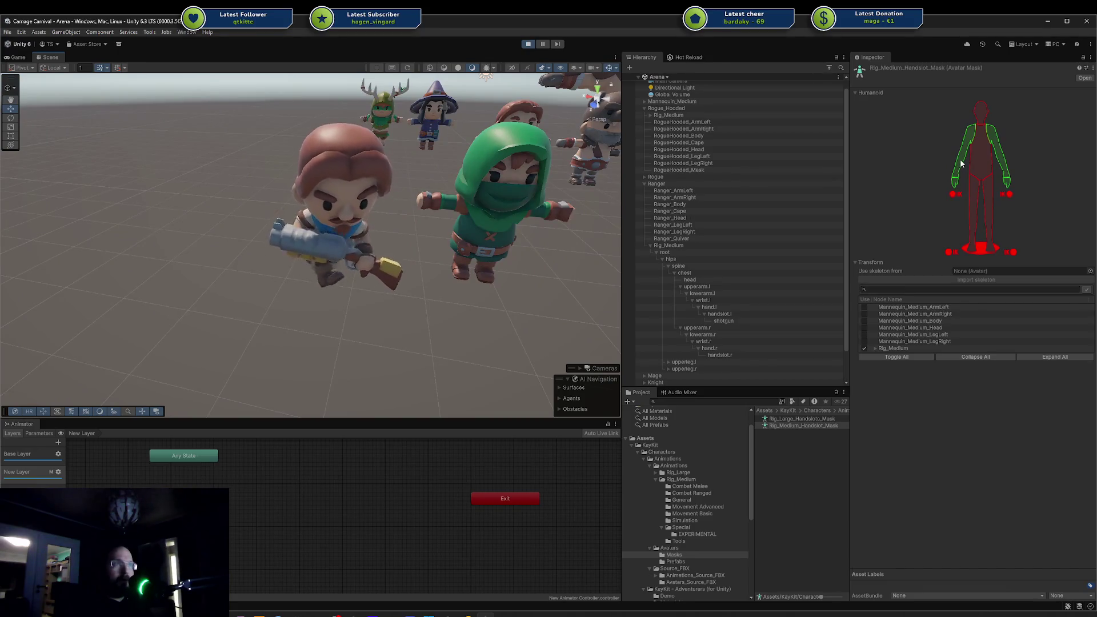
{"action": "mouse_move", "coordinate": [537, 240]}
{"action": "left_mouse_down"}
{"action": "mouse_move", "coordinate": [547, 231]}
{"action": "mouse_move", "coordinate": [533, 244]}
{"action": "left_mouse_up"}
{"action": "scroll", "coordinate": [427, 274], "scroll_direction": "up", "scroll_amount": 2}
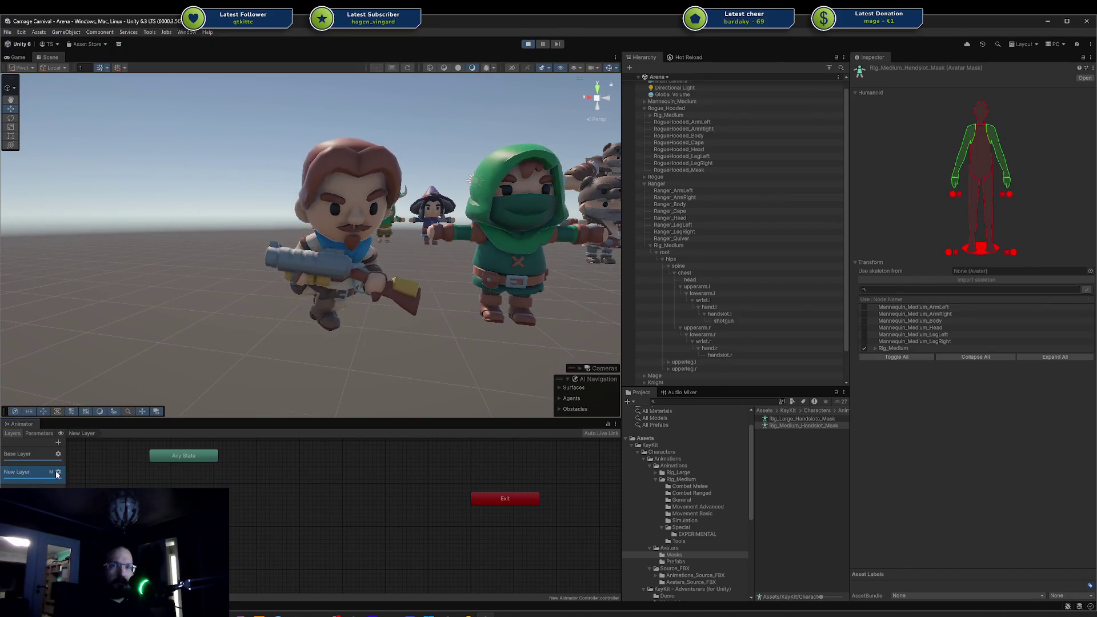
Adjust New Layer's weight and select the held shotgun.
{"action": "left_click", "coordinate": [58, 472]}
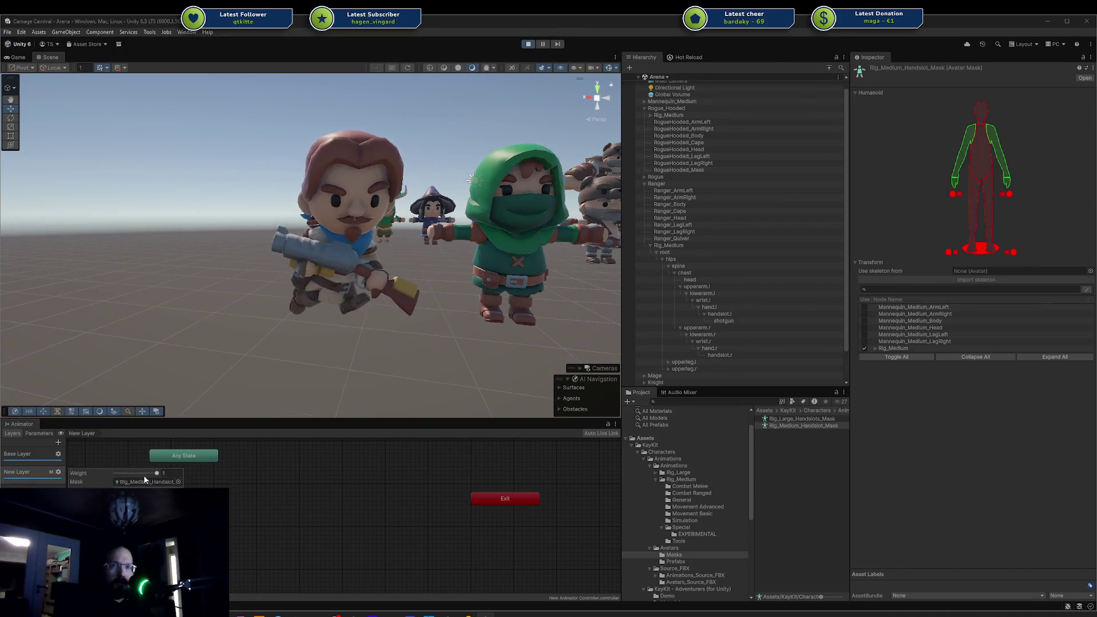
{"action": "mouse_move", "coordinate": [113, 478]}
{"action": "left_mouse_down"}
{"action": "mouse_move", "coordinate": [71, 476]}
{"action": "mouse_move", "coordinate": [188, 469]}
{"action": "mouse_move", "coordinate": [121, 479]}
{"action": "left_mouse_up"}
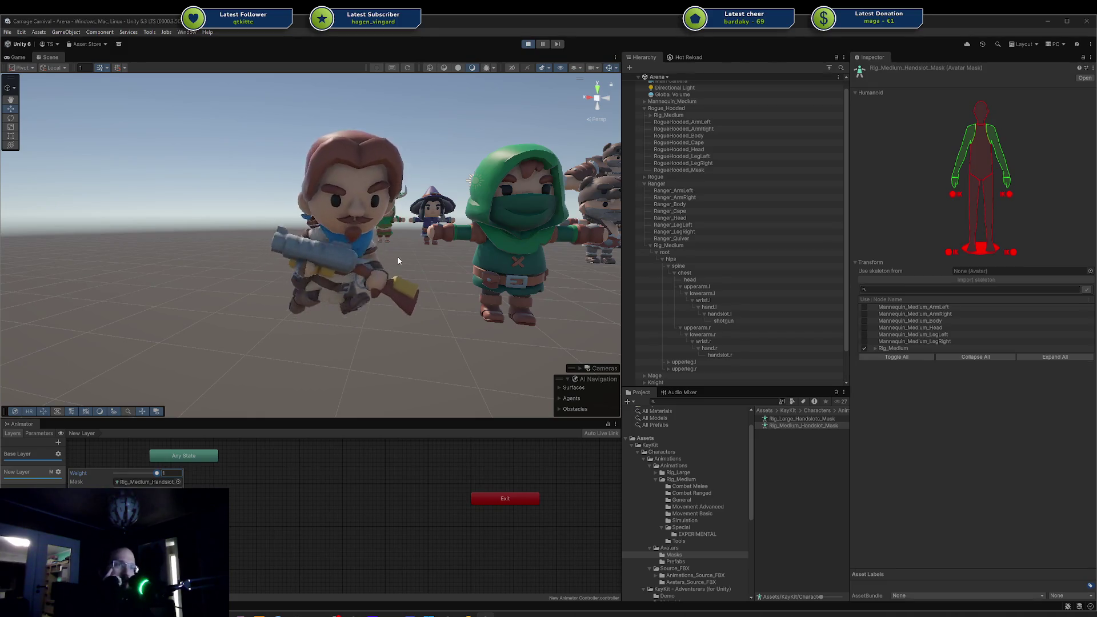
{"action": "left_click", "coordinate": [725, 321]}
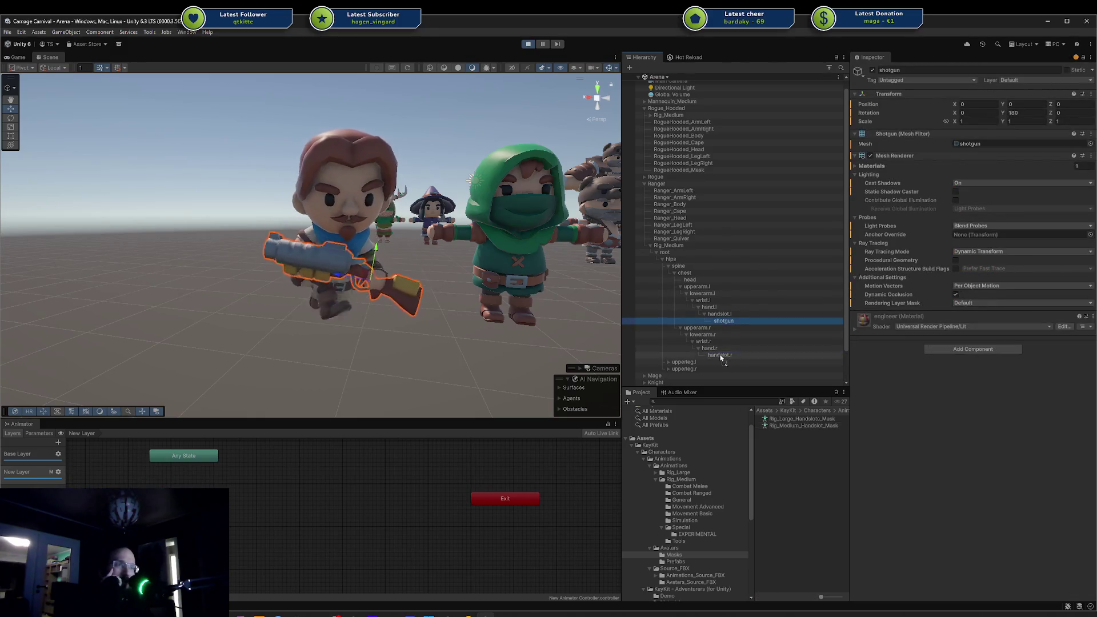
Move the shotgun under handslot.r and zero its position and rotation.
{"action": "left_click_drag", "start_coordinate": [721, 358], "coordinate": [718, 353]}
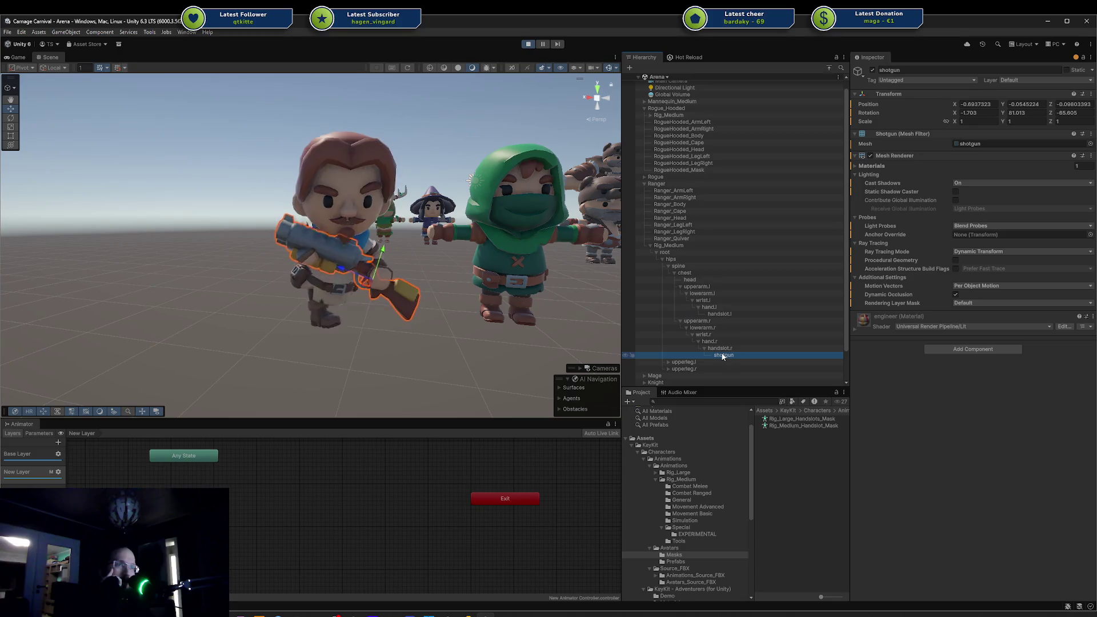
{"action": "left_click", "coordinate": [1091, 94]}
{"action": "left_click", "coordinate": [1063, 102]}
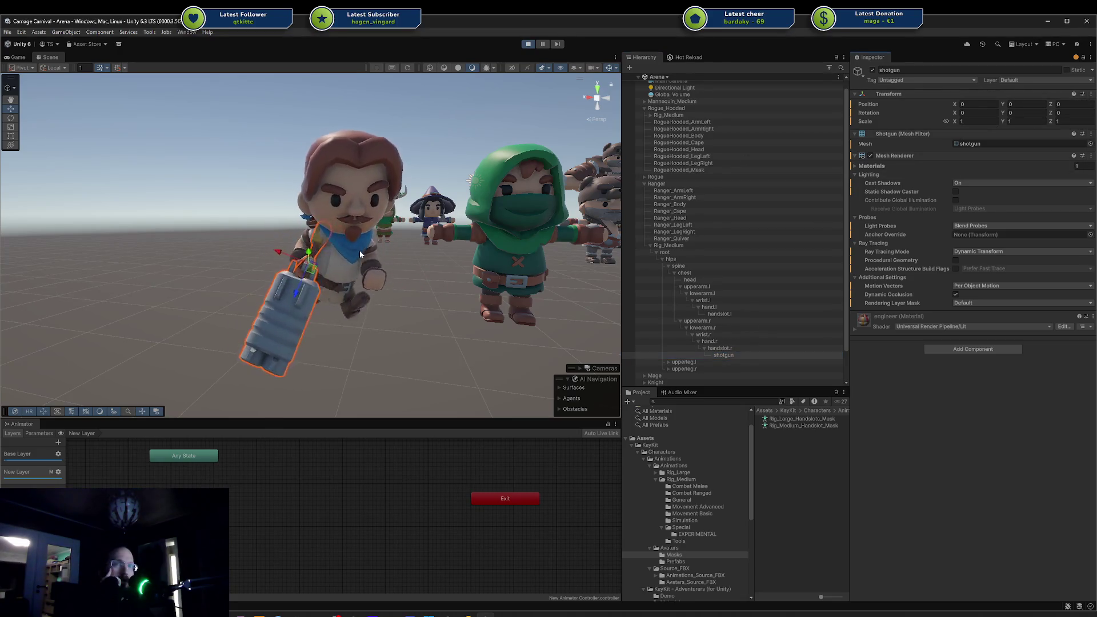
Check the new grip from several angles and open the Combat Ranged animations folder.
{"action": "mouse_move", "coordinate": [352, 276]}
{"action": "left_mouse_down"}
{"action": "mouse_move", "coordinate": [390, 303]}
{"action": "mouse_move", "coordinate": [361, 287]}
{"action": "left_mouse_up"}
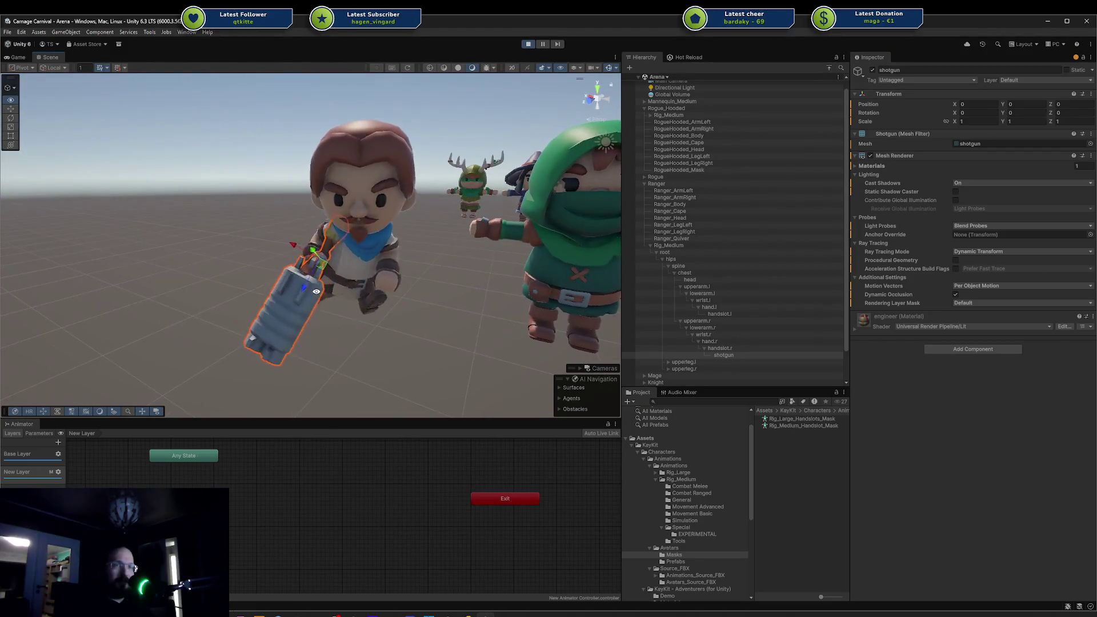
{"action": "scroll", "coordinate": [361, 283], "scroll_direction": "down", "scroll_amount": 5}
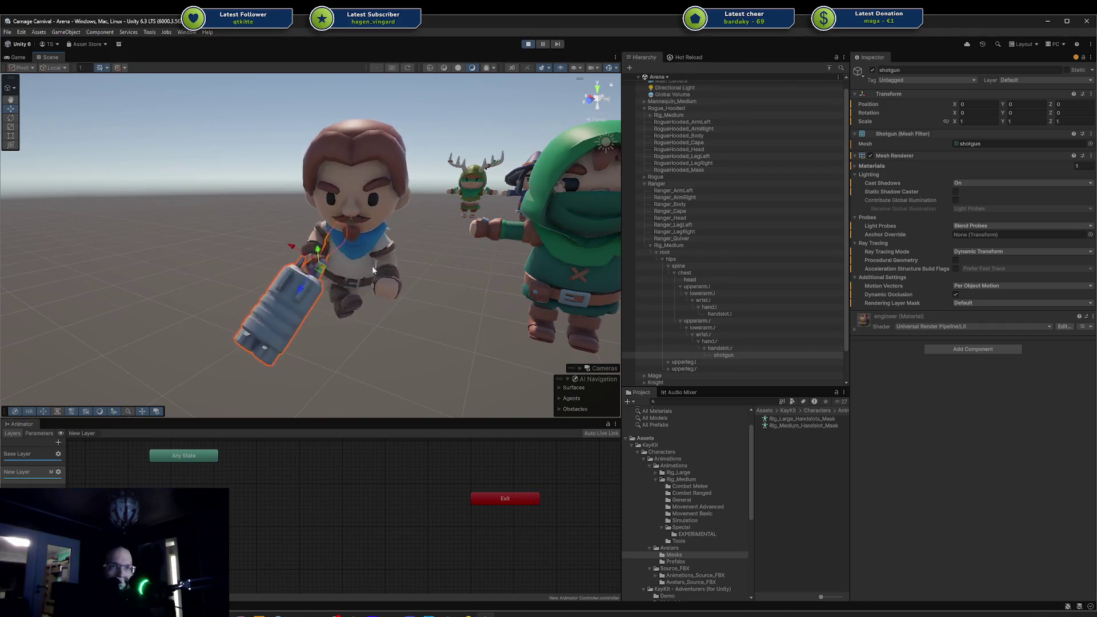
{"action": "mouse_move", "coordinate": [348, 231]}
{"action": "left_mouse_down"}
{"action": "mouse_move", "coordinate": [480, 248]}
{"action": "mouse_move", "coordinate": [417, 252]}
{"action": "mouse_move", "coordinate": [354, 308]}
{"action": "mouse_move", "coordinate": [283, 403]}
{"action": "left_mouse_up"}
{"action": "scroll", "coordinate": [386, 255], "scroll_direction": "up", "scroll_amount": 5}
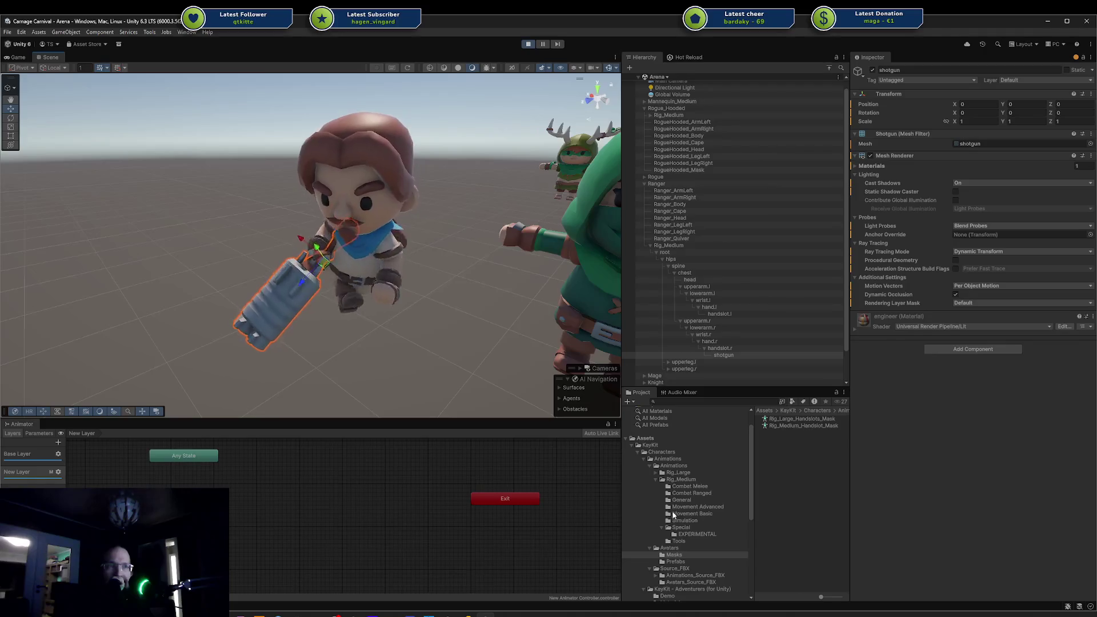
{"action": "left_click", "coordinate": [694, 490]}
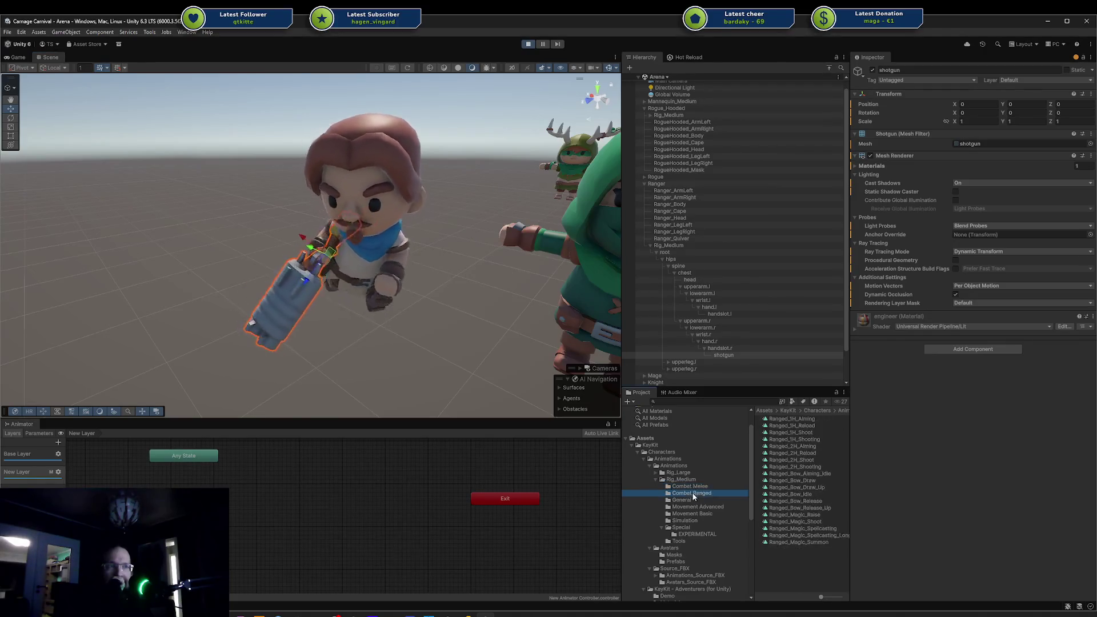
Preview Ranged_2H_Aiming and Ranged_2H_Shooting in motion, then select the shotgun in the scene.
{"action": "left_click", "coordinate": [813, 452]}
{"action": "key", "text": "Up"}
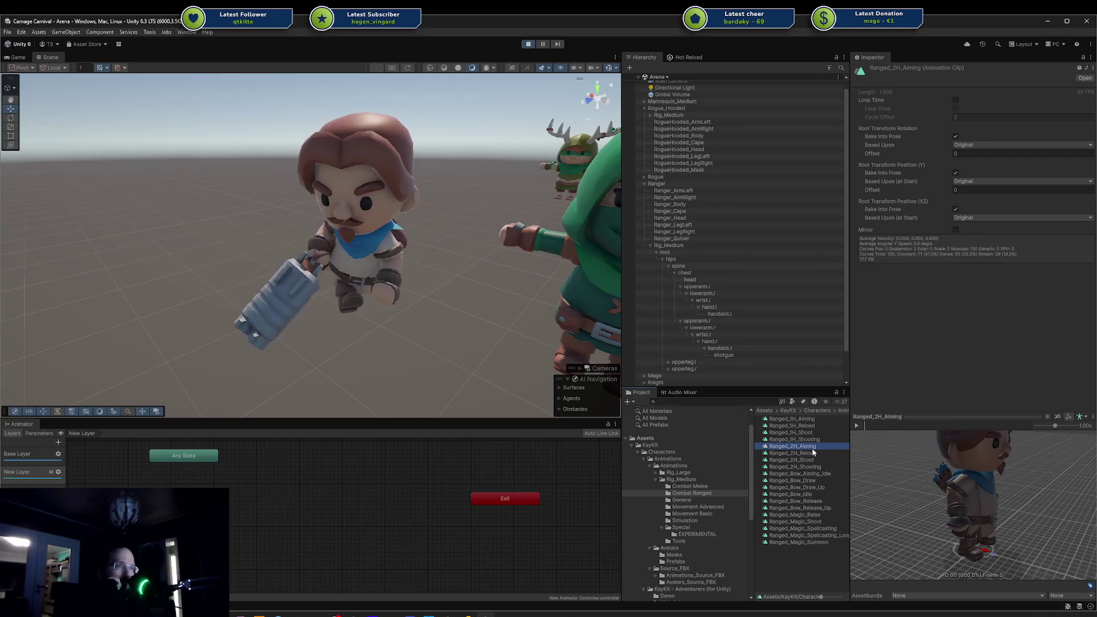
{"action": "key", "text": "Down"}
{"action": "key", "text": "Down"}
{"action": "key", "text": "Down"}
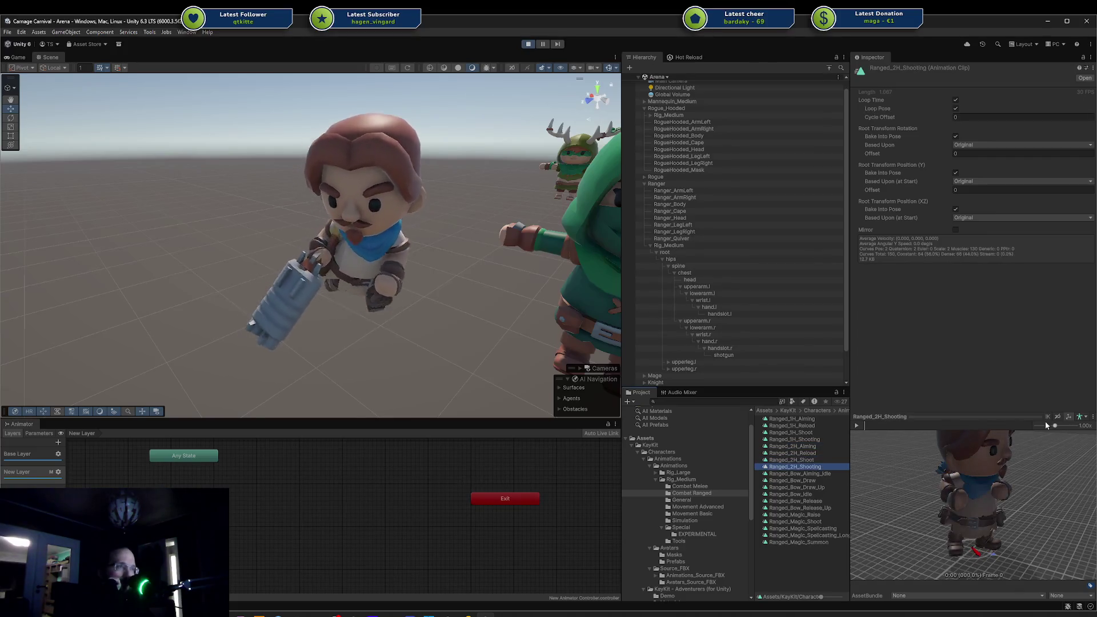
{"action": "left_click", "coordinate": [857, 425]}
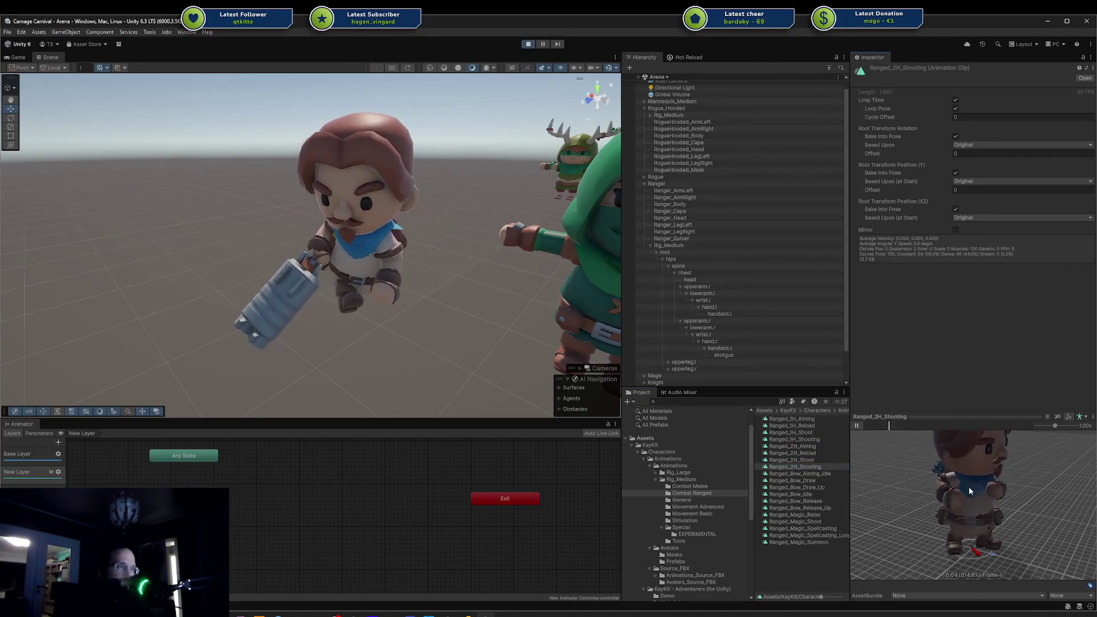
{"action": "mouse_move", "coordinate": [928, 486]}
{"action": "left_mouse_down"}
{"action": "mouse_move", "coordinate": [967, 474]}
{"action": "mouse_move", "coordinate": [946, 476]}
{"action": "left_mouse_up"}
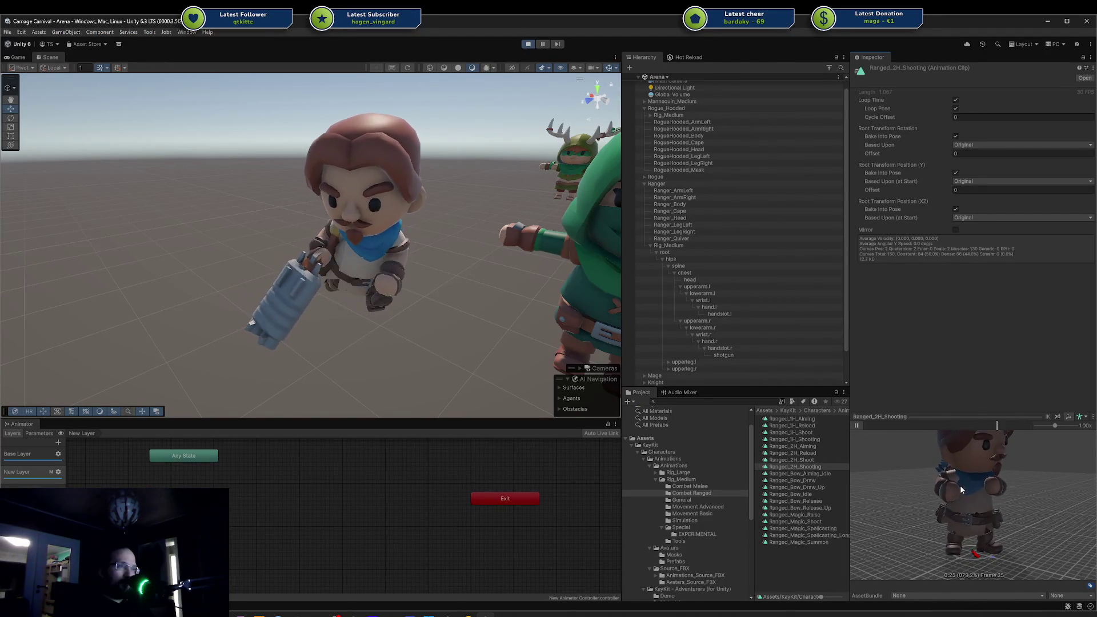
{"action": "scroll", "coordinate": [279, 281], "scroll_direction": "up", "scroll_amount": 3}
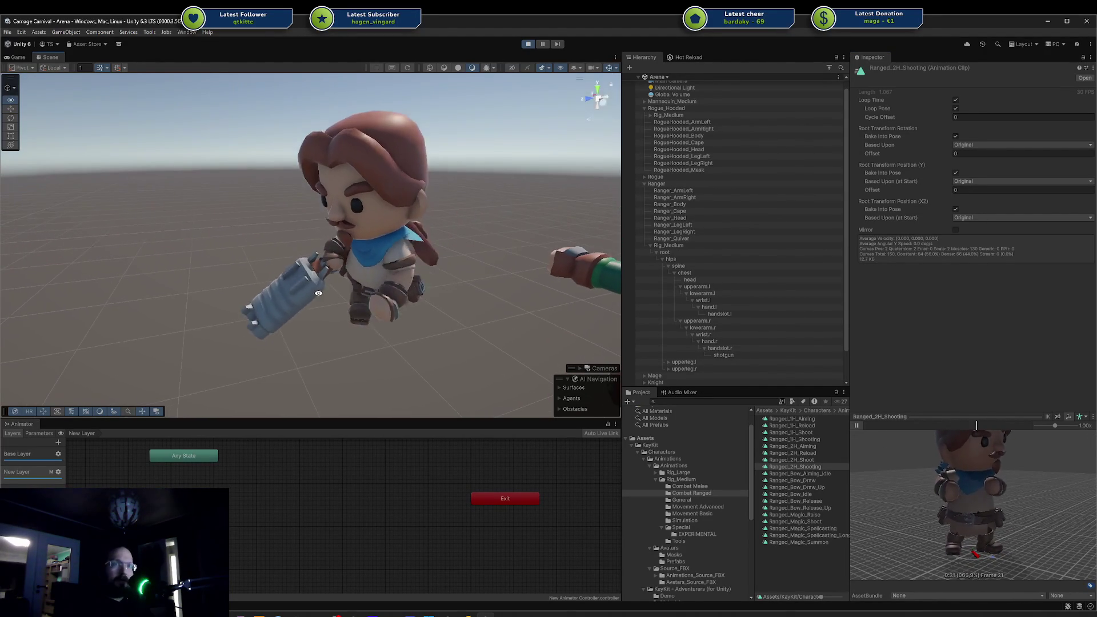
{"action": "left_click", "coordinate": [293, 281]}
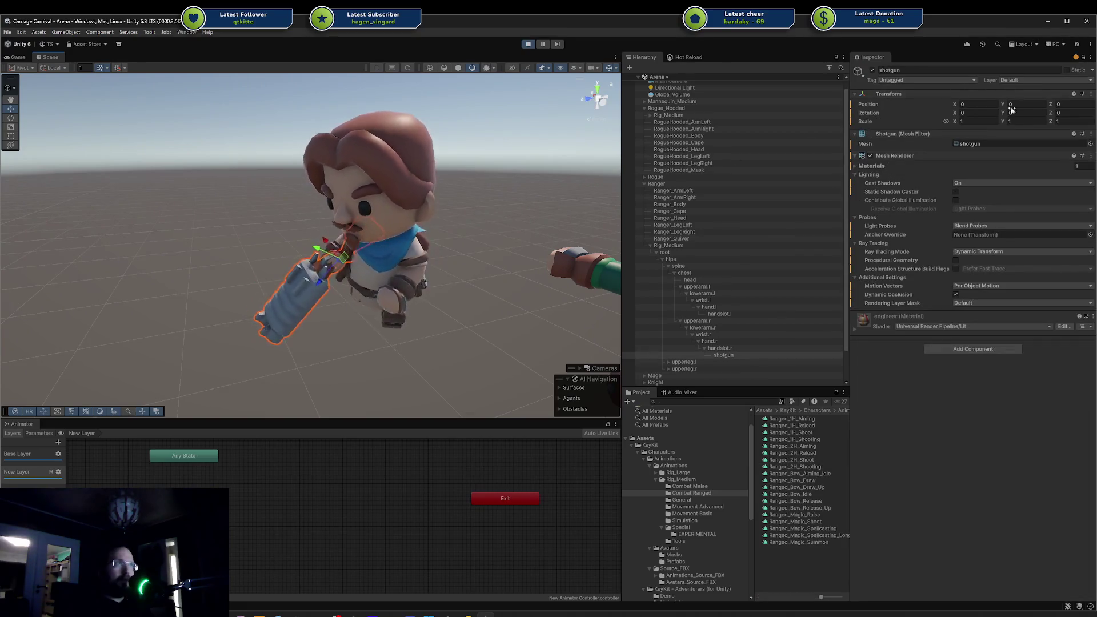
Rotate the shotgun to about -177 on Y so its barrel points forward.
{"action": "mouse_move", "coordinate": [1003, 111]}
{"action": "left_mouse_down"}
{"action": "mouse_move", "coordinate": [344, 125]}
{"action": "mouse_move", "coordinate": [208, 154]}
{"action": "left_mouse_up"}
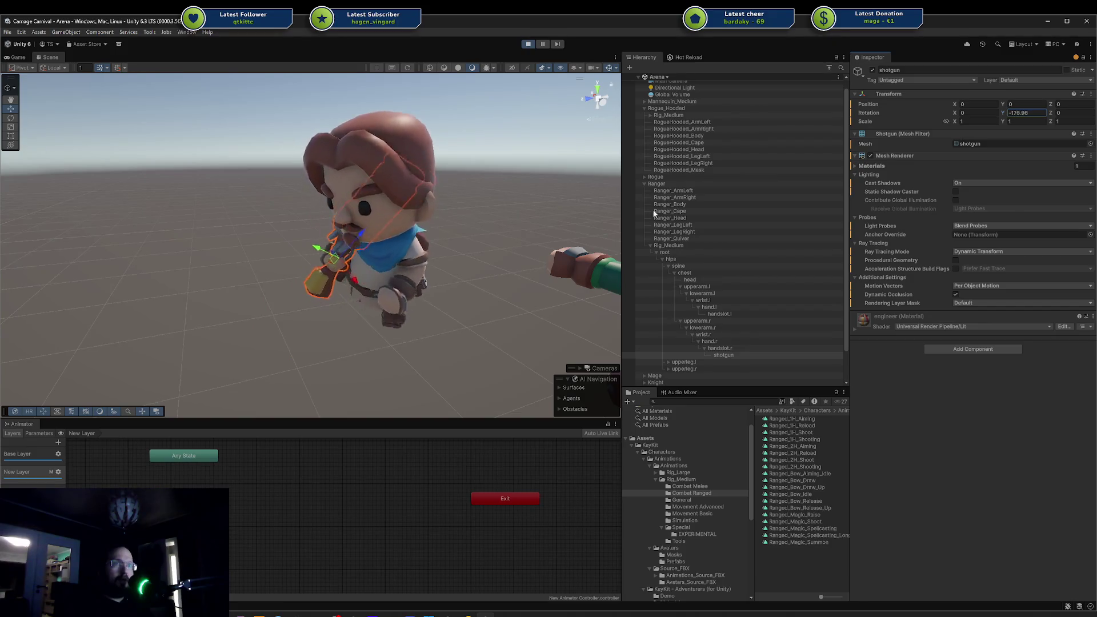
{"action": "left_click", "coordinate": [120, 247]}
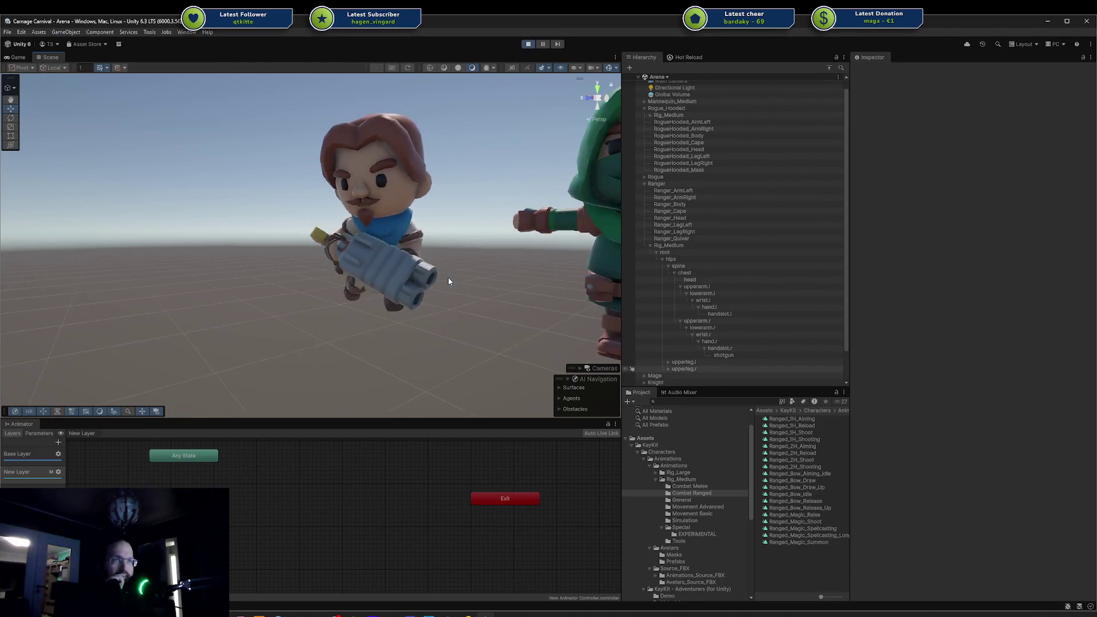
{"action": "scroll", "coordinate": [449, 276], "scroll_direction": "down", "scroll_amount": 5}
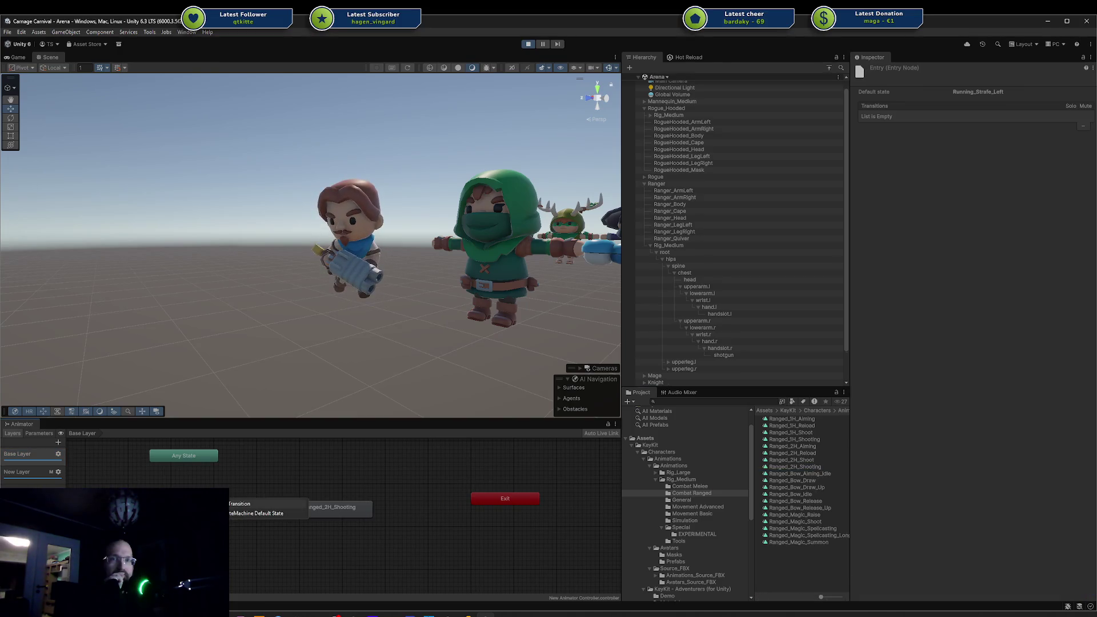
{"action": "left_click", "coordinate": [317, 512]}
{"action": "right_click", "coordinate": [317, 511]}
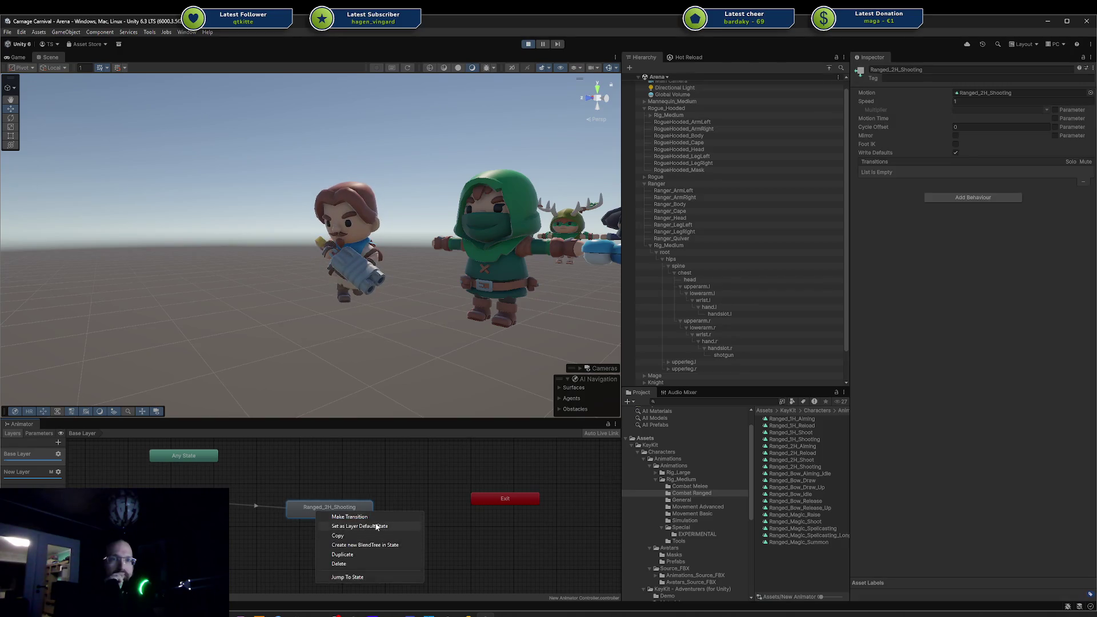
{"action": "left_click", "coordinate": [360, 526]}
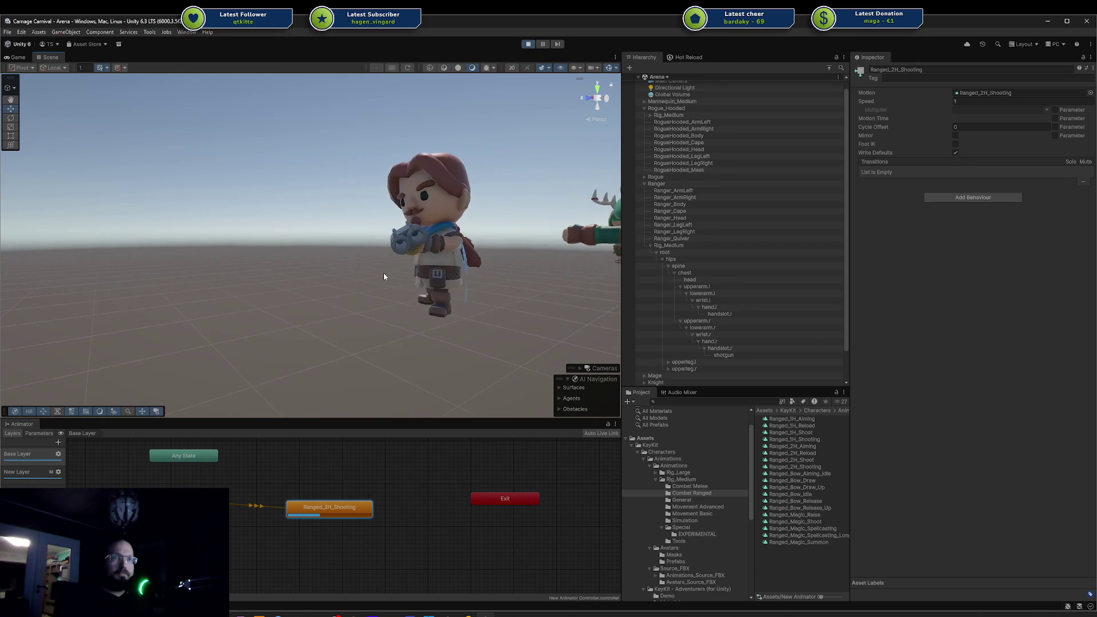
{"action": "scroll", "coordinate": [382, 272], "scroll_direction": "up", "scroll_amount": 3}
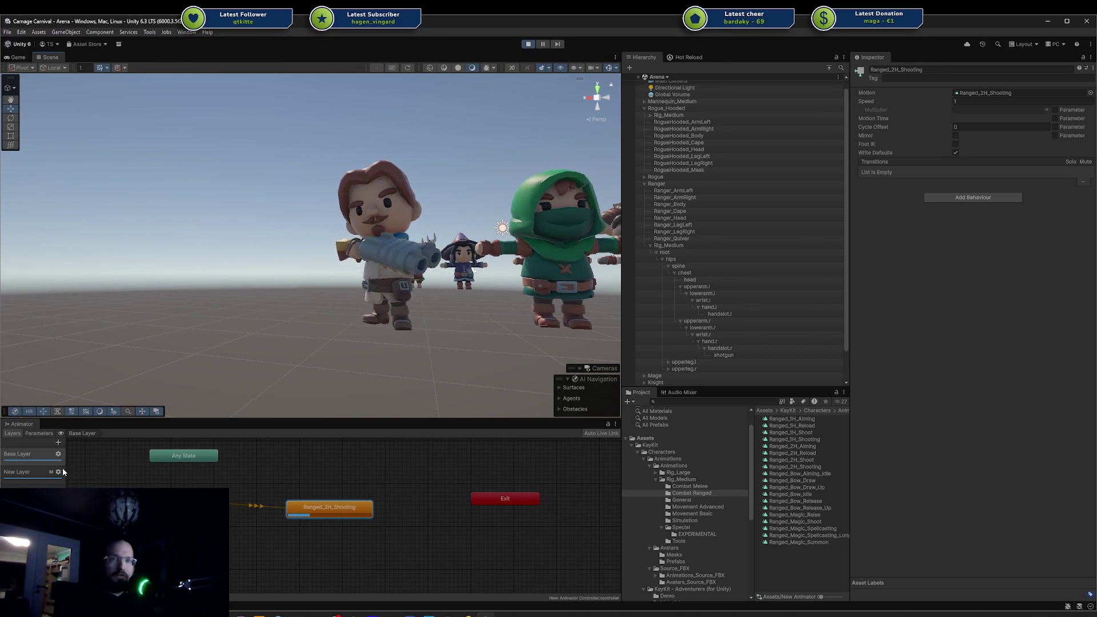
{"action": "left_click_drag", "start_coordinate": [325, 358], "coordinate": [484, 350]}
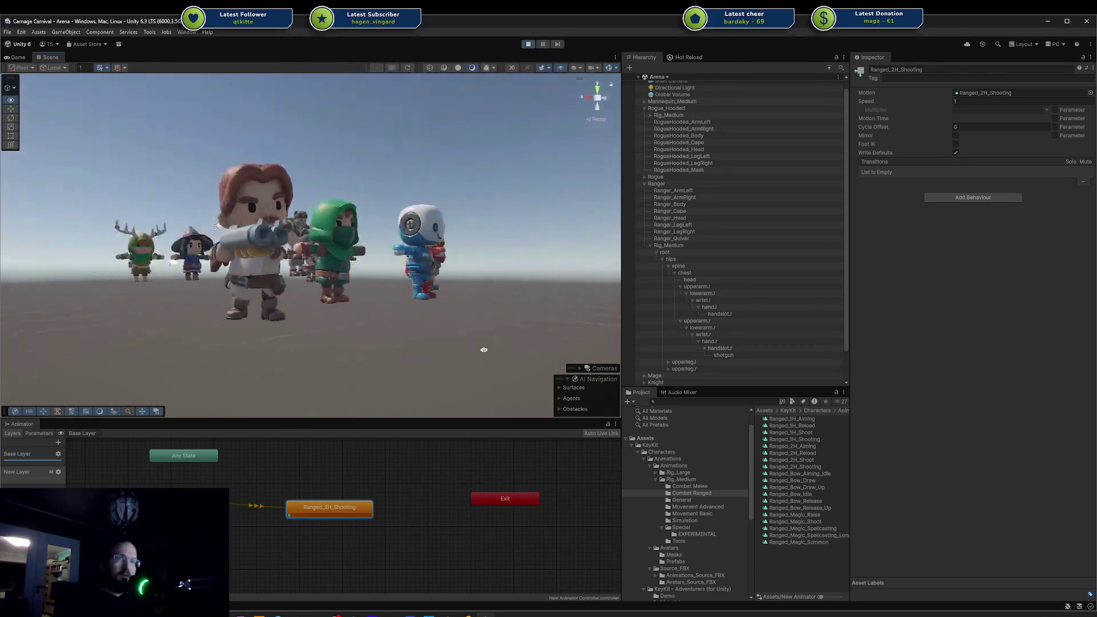
{"action": "scroll", "coordinate": [385, 296], "scroll_direction": "up", "scroll_amount": 5}
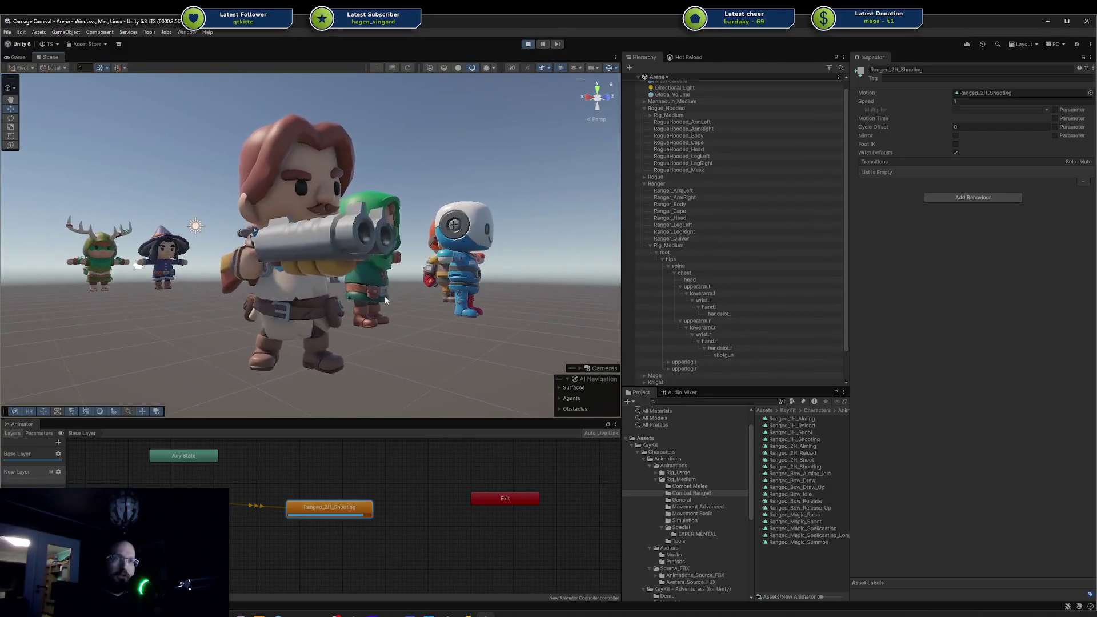
{"action": "scroll", "coordinate": [385, 296], "scroll_direction": "up", "scroll_amount": 3}
{"action": "mouse_move", "coordinate": [385, 296]}
{"action": "left_mouse_down"}
{"action": "mouse_move", "coordinate": [211, 326]}
{"action": "mouse_move", "coordinate": [286, 277]}
{"action": "mouse_move", "coordinate": [187, 263]}
{"action": "left_mouse_up"}
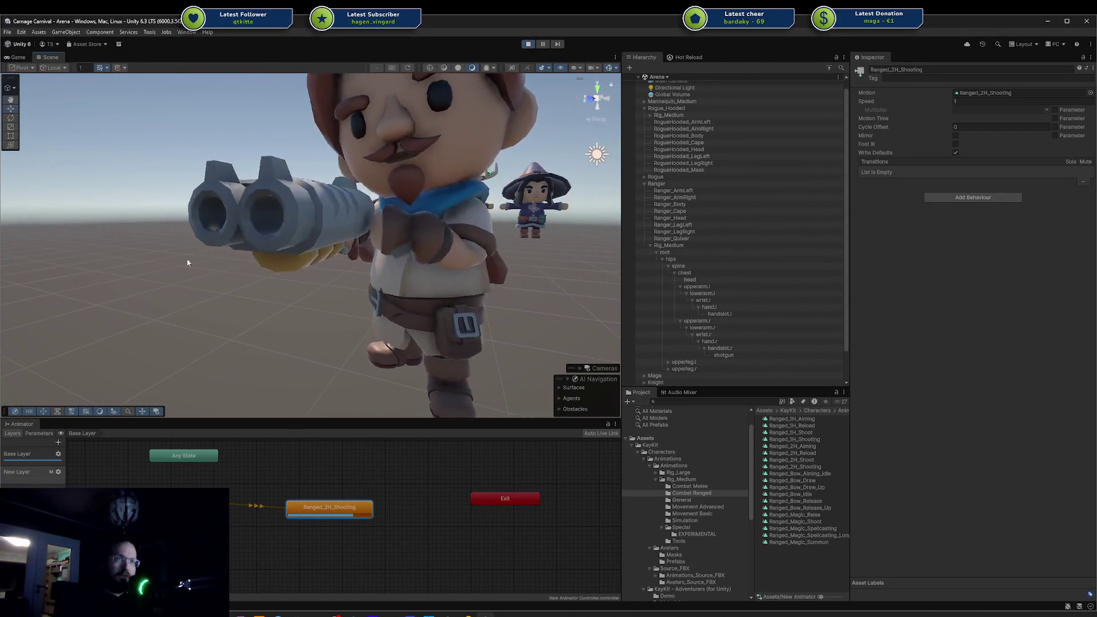
{"action": "scroll", "coordinate": [188, 263], "scroll_direction": "down", "scroll_amount": 5}
{"action": "mouse_move", "coordinate": [310, 249]}
{"action": "left_mouse_down"}
{"action": "mouse_move", "coordinate": [394, 267]}
{"action": "mouse_move", "coordinate": [363, 263]}
{"action": "mouse_move", "coordinate": [347, 296]}
{"action": "mouse_move", "coordinate": [166, 188]}
{"action": "mouse_move", "coordinate": [174, 173]}
{"action": "left_mouse_up"}
{"action": "scroll", "coordinate": [363, 263], "scroll_direction": "up", "scroll_amount": 4}
{"action": "scroll", "coordinate": [364, 263], "scroll_direction": "down", "scroll_amount": 4}
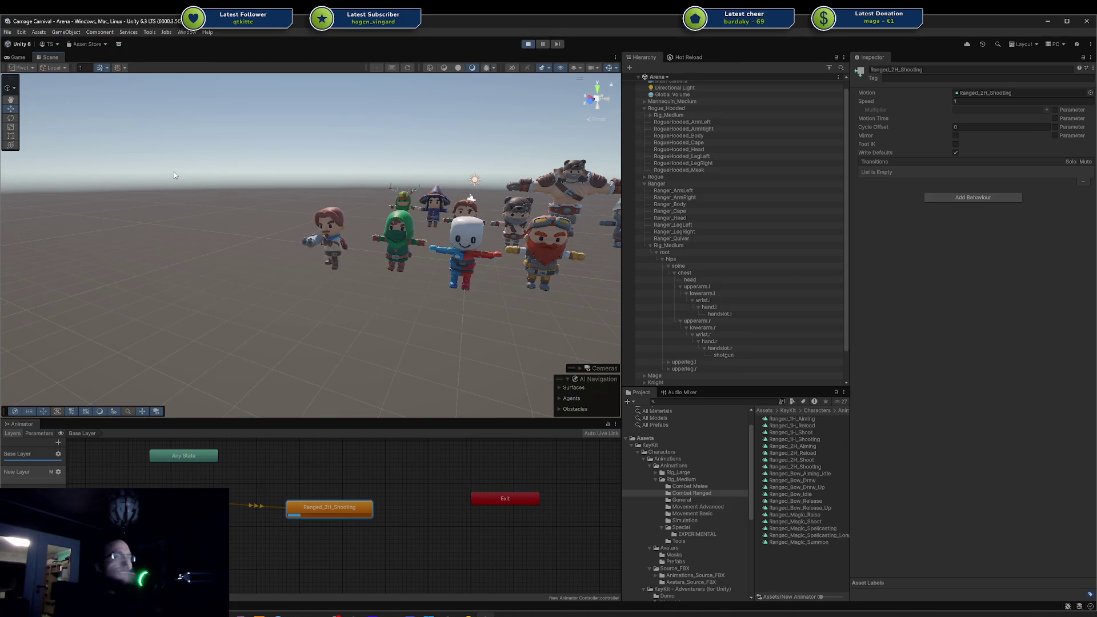
{"action": "scroll", "coordinate": [383, 242], "scroll_direction": "up", "scroll_amount": 3}
{"action": "scroll", "coordinate": [382, 242], "scroll_direction": "up", "scroll_amount": 2}
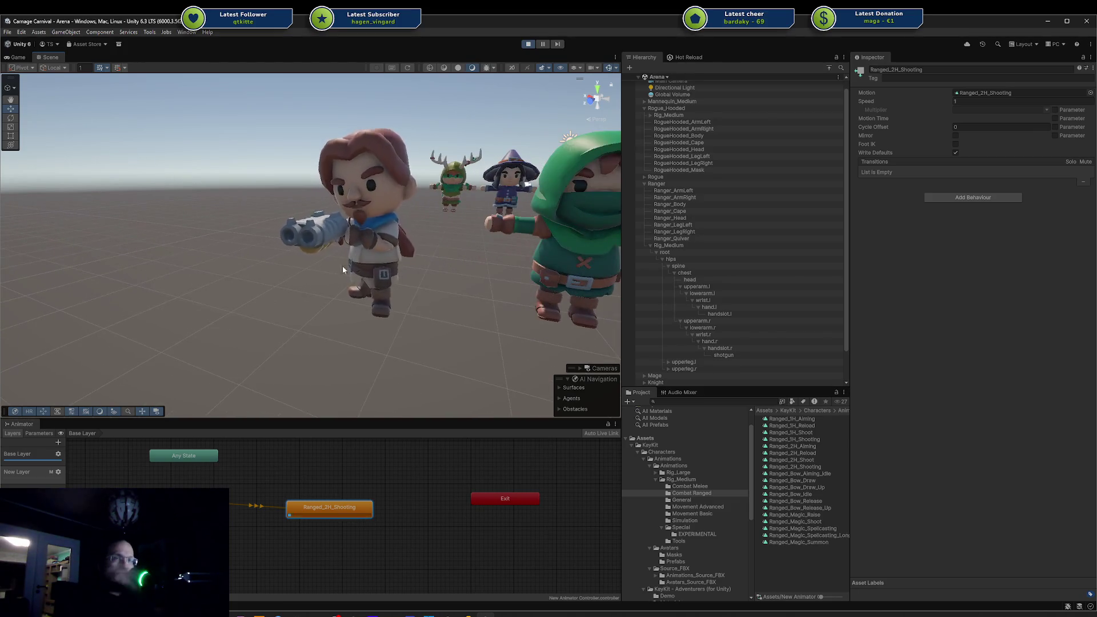
{"action": "mouse_move", "coordinate": [251, 295]}
{"action": "left_mouse_down"}
{"action": "mouse_move", "coordinate": [423, 269]}
{"action": "mouse_move", "coordinate": [539, 218]}
{"action": "left_mouse_up"}
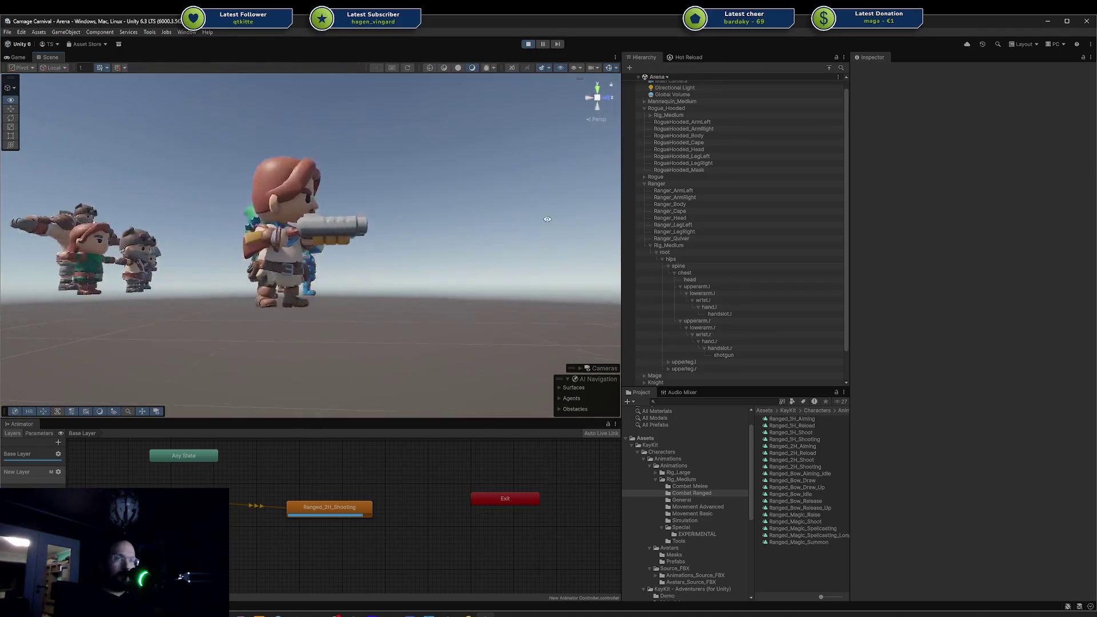
Inspect the shotgun under handslot.r, now at Y rotation -90, from a close front view.
{"action": "scroll", "coordinate": [340, 230], "scroll_direction": "up", "scroll_amount": 3}
{"action": "left_click", "coordinate": [340, 230]}
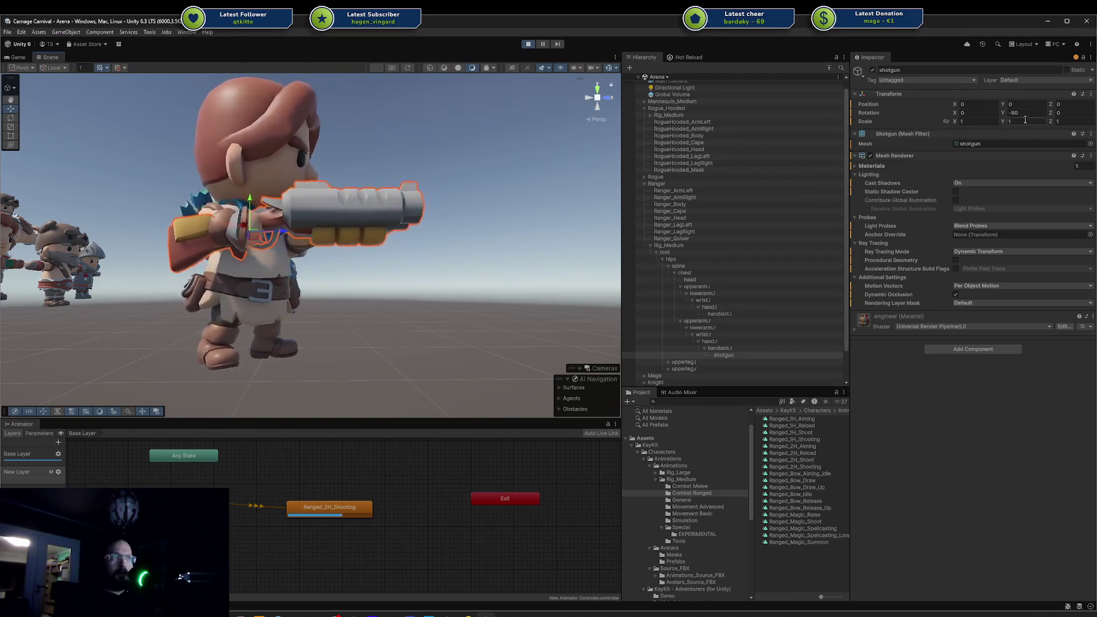
{"action": "left_click", "coordinate": [713, 350]}
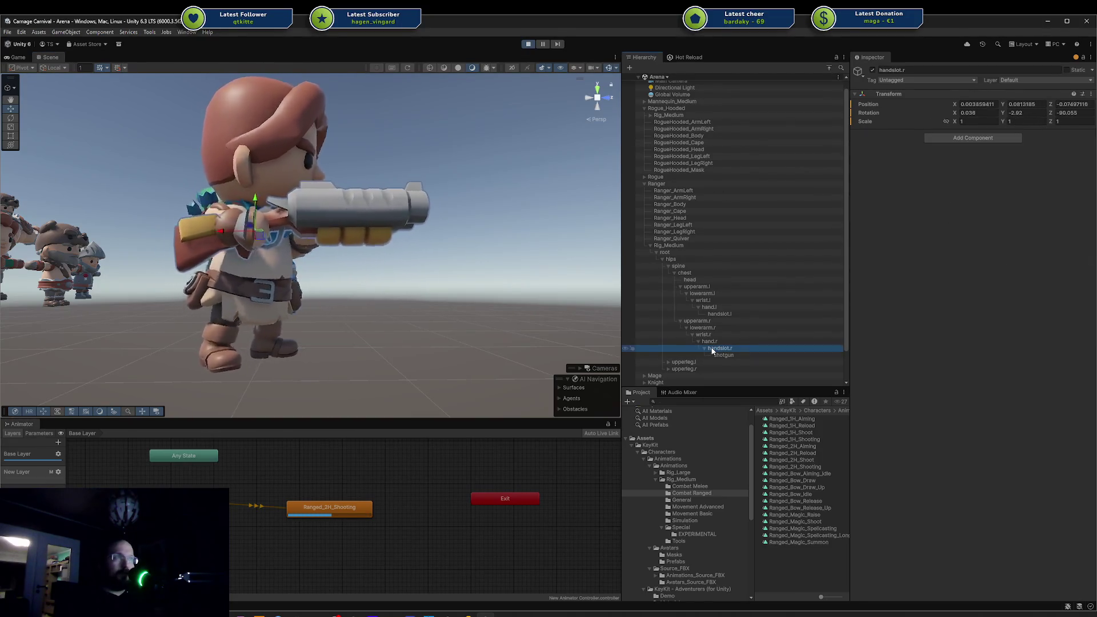
{"action": "left_click", "coordinate": [722, 354]}
{"action": "mouse_move", "coordinate": [466, 330]}
{"action": "left_mouse_down"}
{"action": "mouse_move", "coordinate": [393, 308]}
{"action": "mouse_move", "coordinate": [294, 312]}
{"action": "mouse_move", "coordinate": [300, 265]}
{"action": "left_mouse_up"}
{"action": "left_click", "coordinate": [299, 266]}
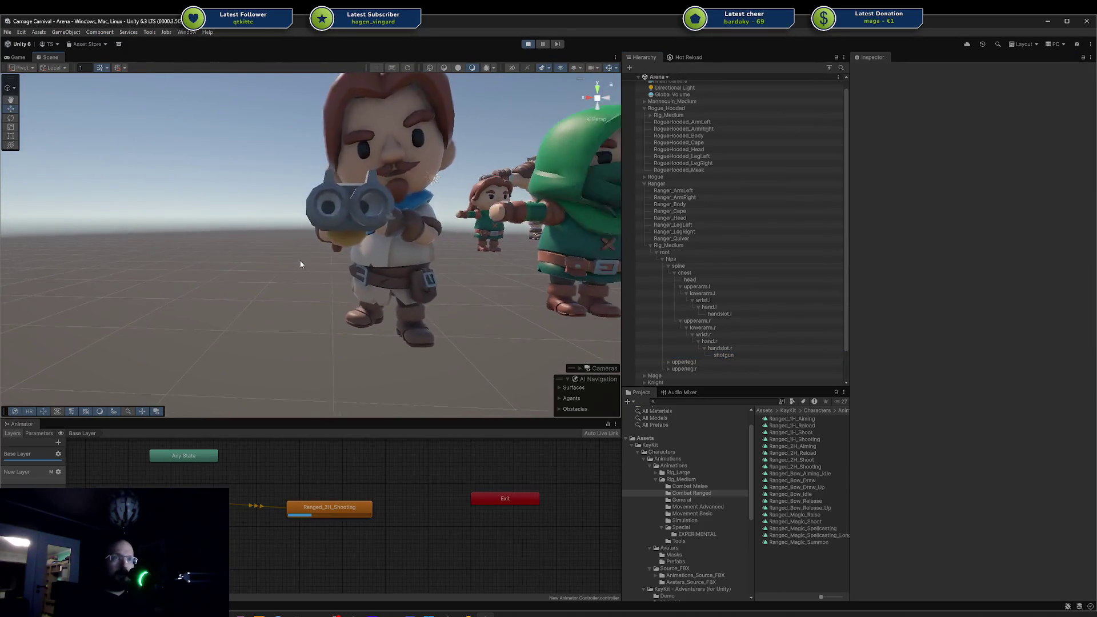
{"action": "scroll", "coordinate": [286, 274], "scroll_direction": "up", "scroll_amount": 3}
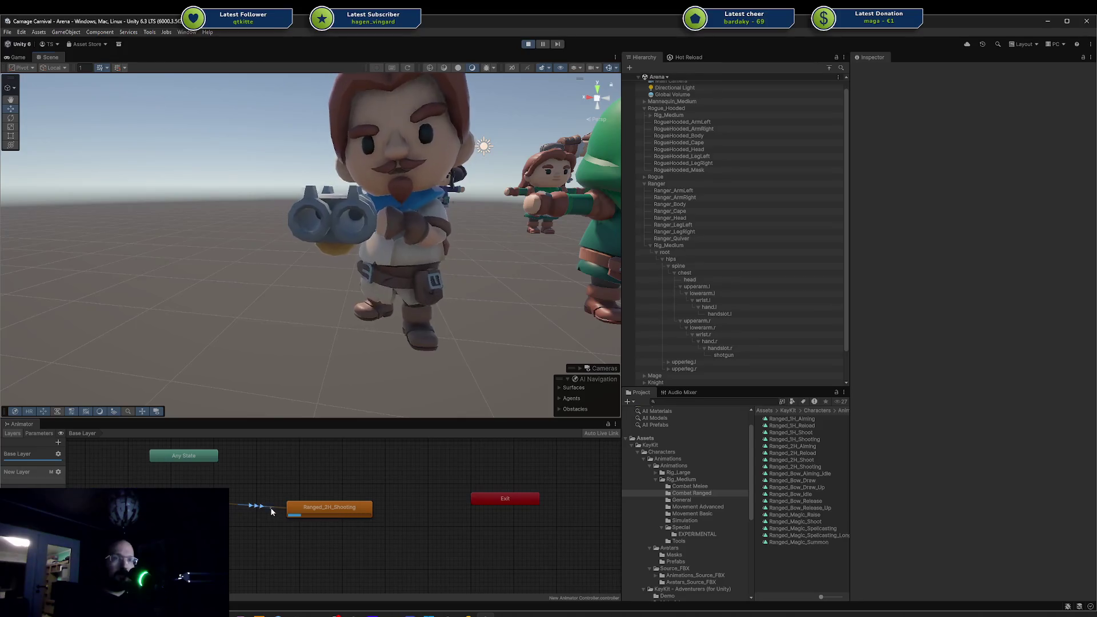
Check the Base Layer strafe state's options, then switch the Animator to New Layer.
{"action": "left_click", "coordinate": [235, 529]}
{"action": "left_click_drag", "start_coordinate": [414, 289], "coordinate": [329, 316]}
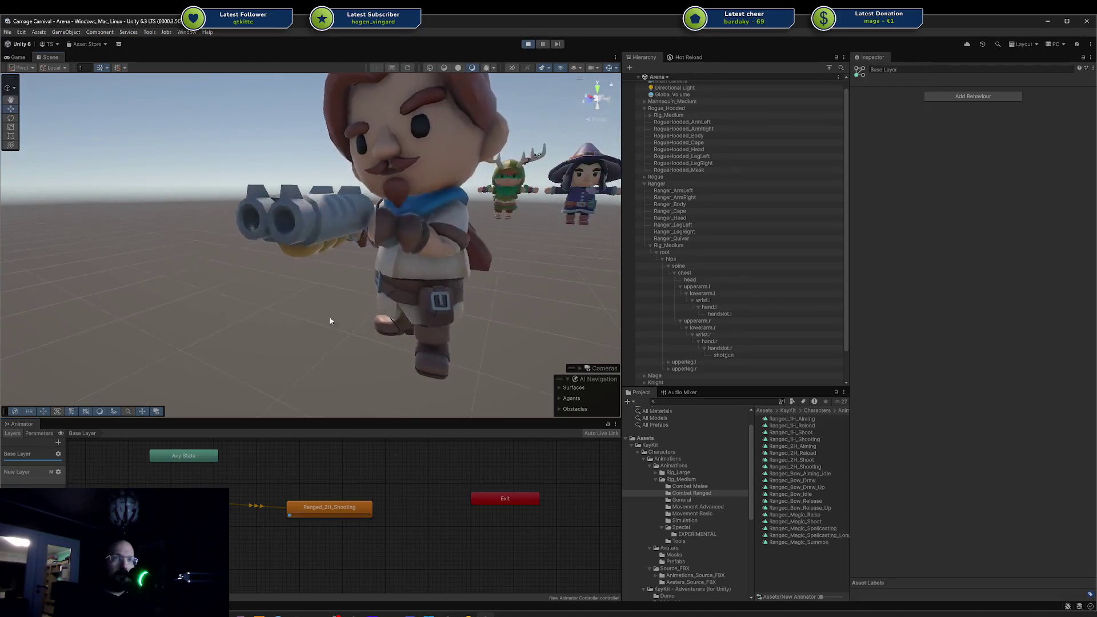
{"action": "right_click", "coordinate": [193, 489]}
{"action": "left_click", "coordinate": [242, 505]}
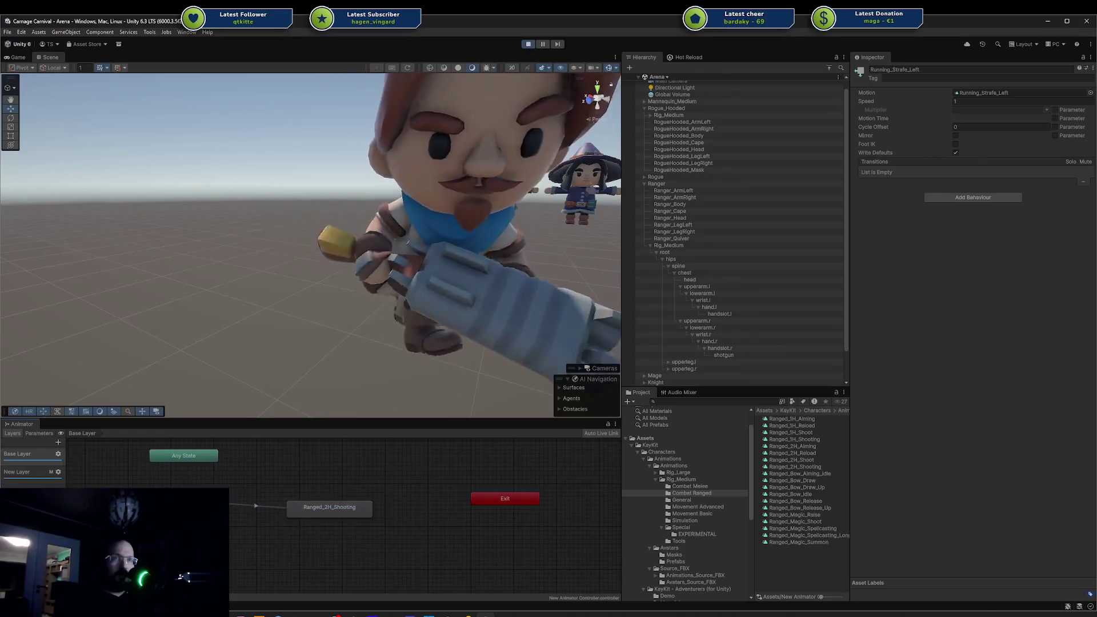
{"action": "left_click", "coordinate": [39, 480]}
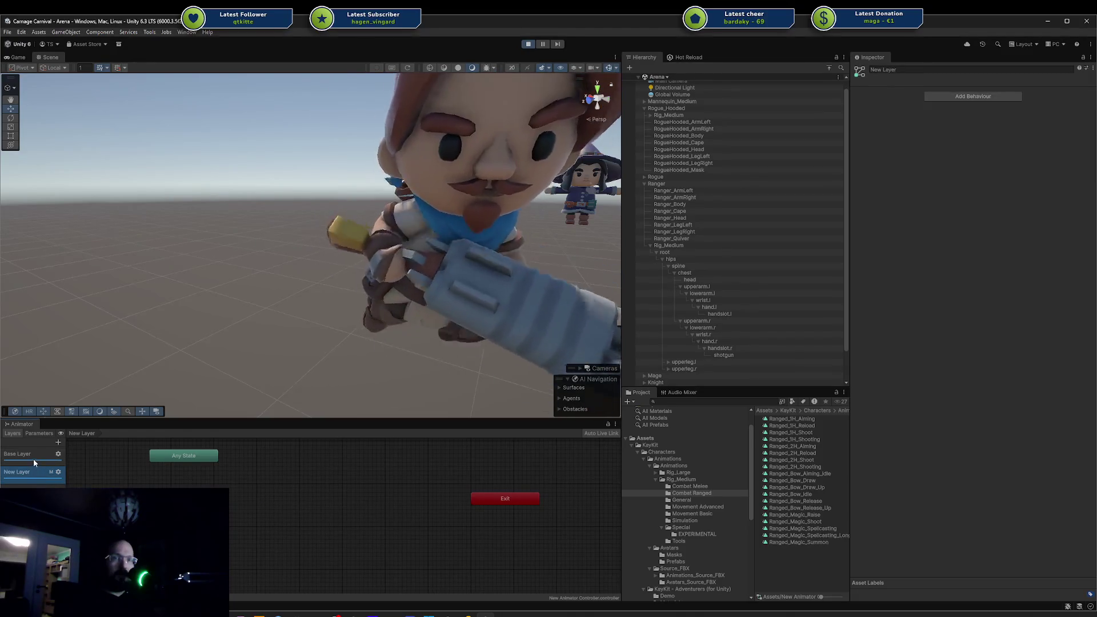
Set Ranged_2H_Shooting as the Base Layer's default state.
{"action": "left_click", "coordinate": [33, 458]}
{"action": "right_click", "coordinate": [319, 508]}
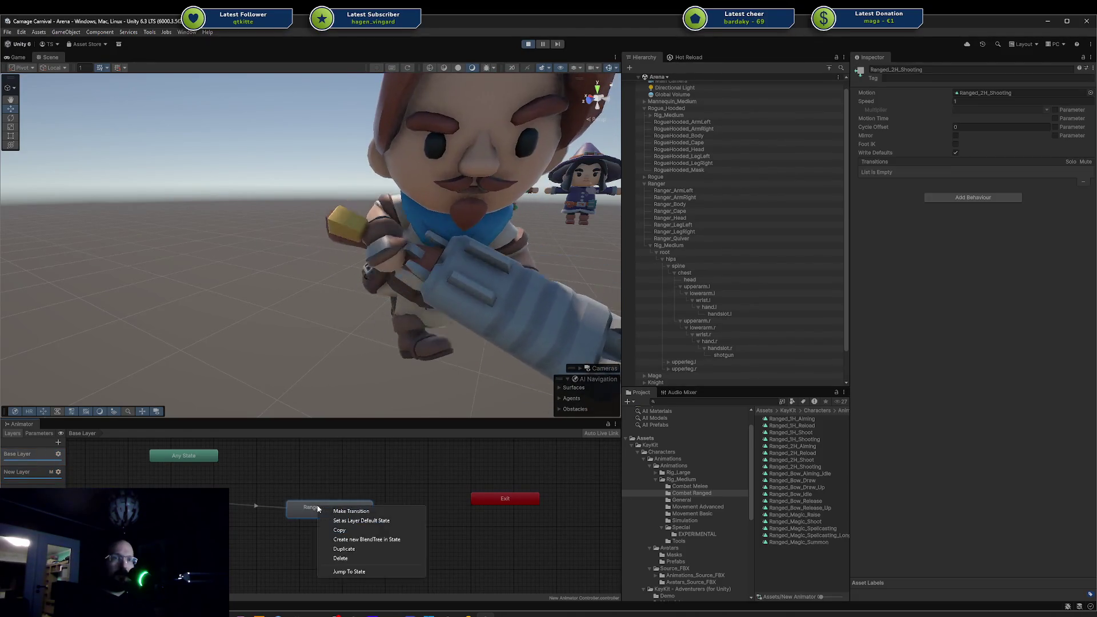
{"action": "left_click", "coordinate": [350, 520]}
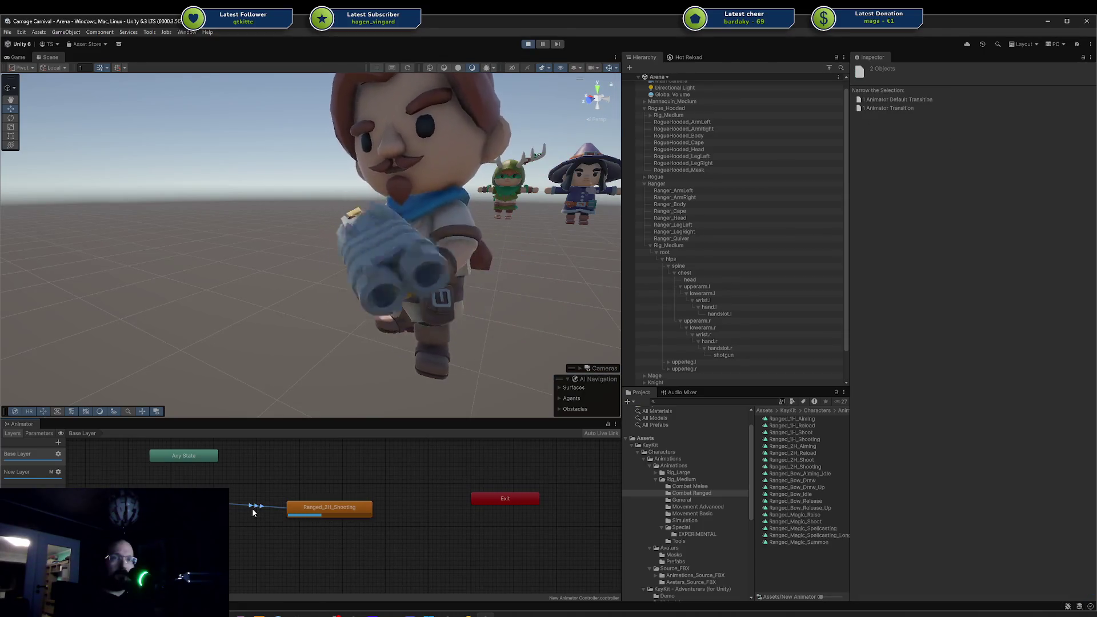
Lower New Layer's weight from 1 to 0 and pull the view back from the Ranger.
{"action": "left_click", "coordinate": [58, 472]}
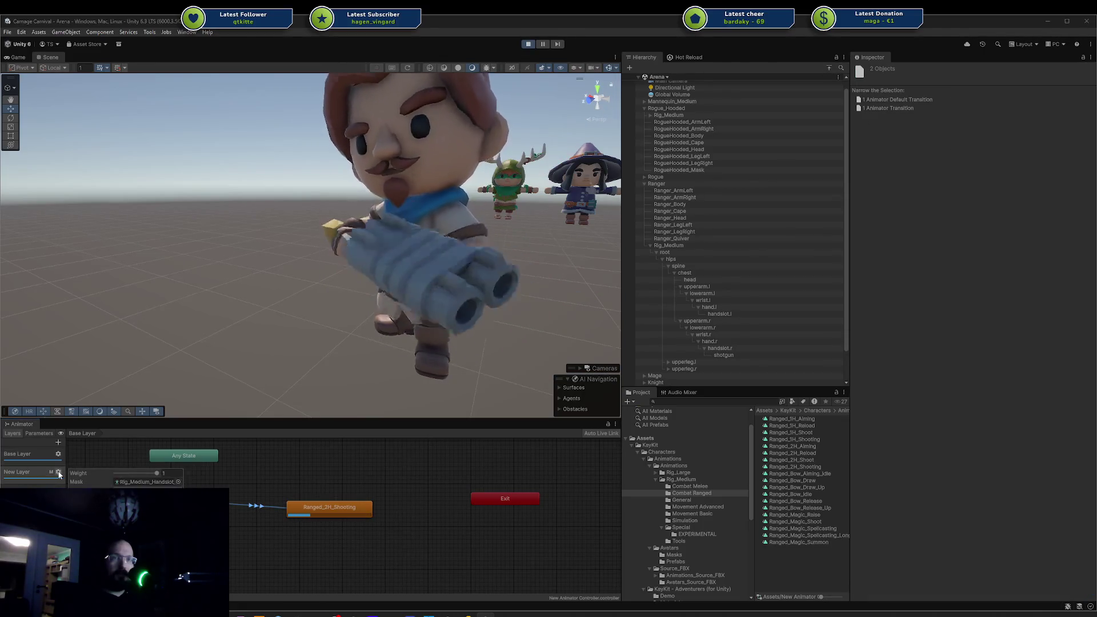
{"action": "left_click_drag", "start_coordinate": [156, 473], "coordinate": [67, 473]}
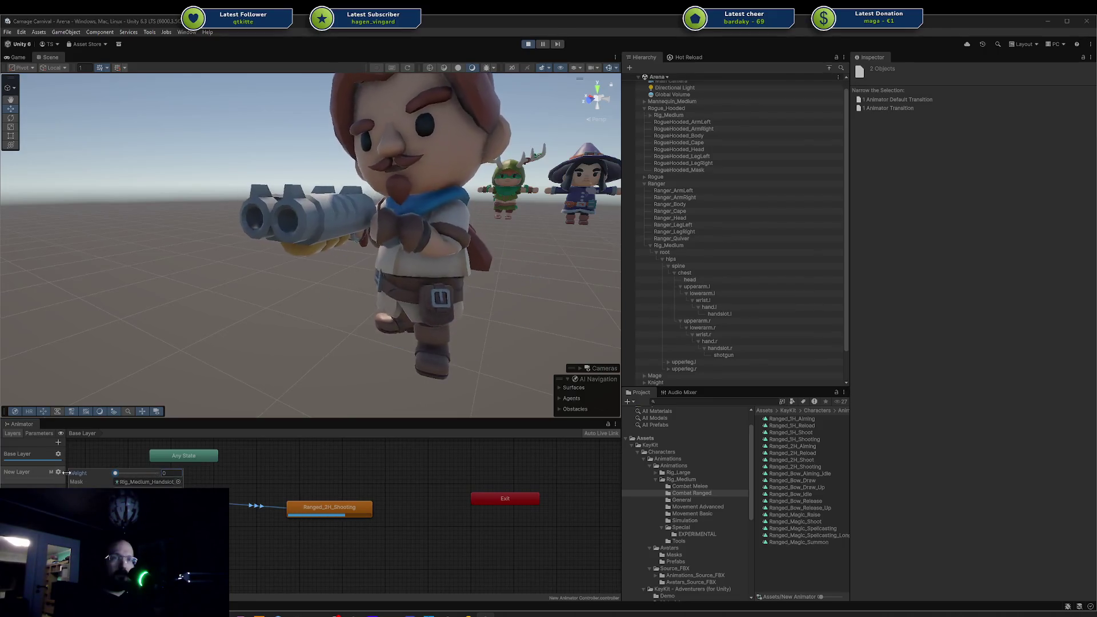
{"action": "left_click", "coordinate": [284, 482]}
{"action": "mouse_move", "coordinate": [263, 400]}
{"action": "left_mouse_down"}
{"action": "mouse_move", "coordinate": [258, 386]}
{"action": "mouse_move", "coordinate": [344, 393]}
{"action": "mouse_move", "coordinate": [247, 328]}
{"action": "mouse_move", "coordinate": [404, 239]}
{"action": "mouse_move", "coordinate": [141, 243]}
{"action": "mouse_move", "coordinate": [208, 276]}
{"action": "mouse_move", "coordinate": [266, 285]}
{"action": "mouse_move", "coordinate": [268, 260]}
{"action": "mouse_move", "coordinate": [242, 229]}
{"action": "mouse_move", "coordinate": [431, 232]}
{"action": "mouse_move", "coordinate": [272, 244]}
{"action": "left_mouse_up"}
{"action": "key", "text": "s"}
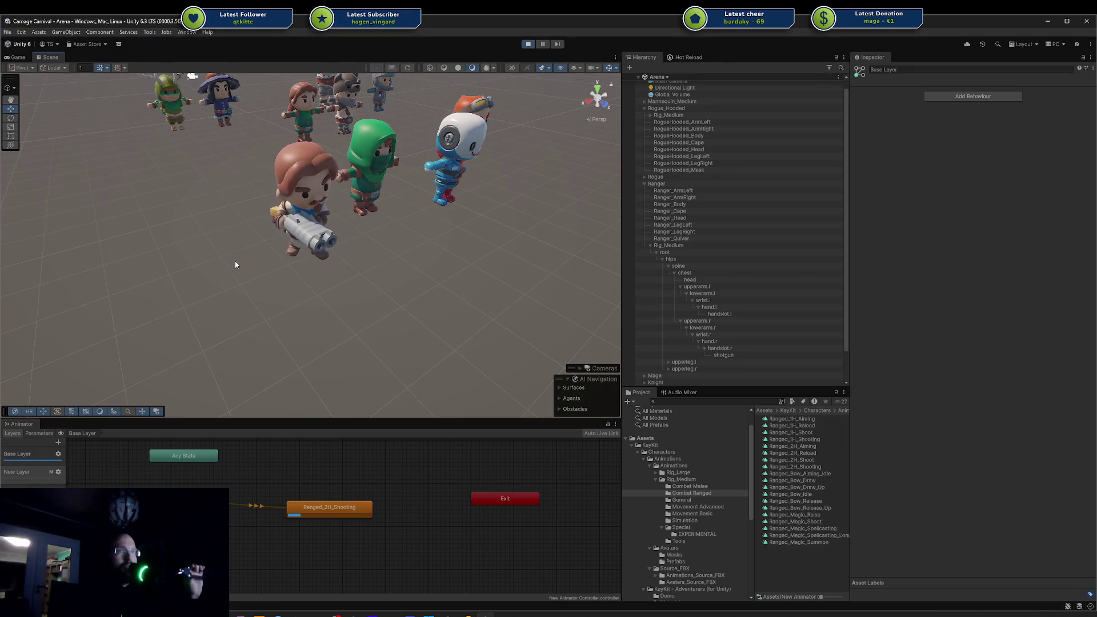
{"action": "scroll", "coordinate": [443, 233], "scroll_direction": "down", "scroll_amount": 3}
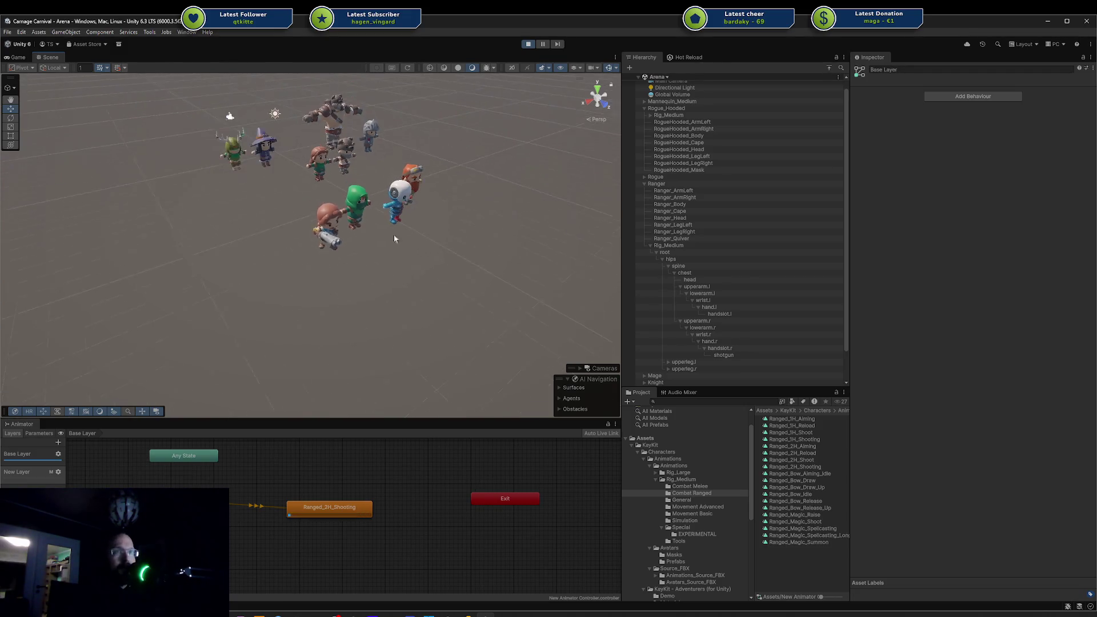
{"action": "left_click_drag", "start_coordinate": [393, 234], "coordinate": [453, 360]}
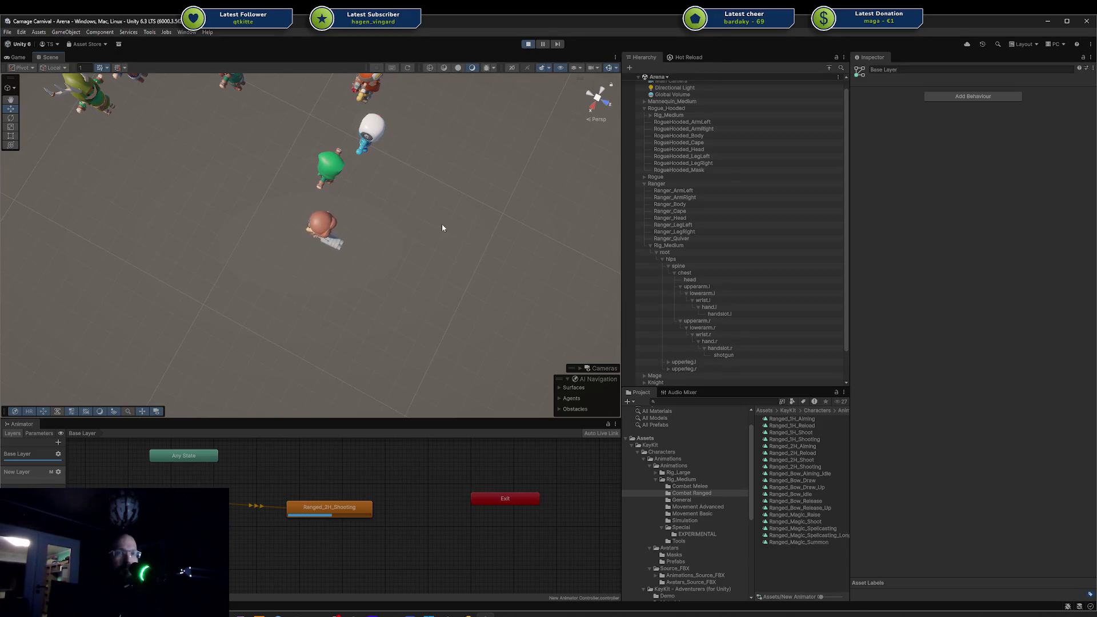
{"action": "scroll", "coordinate": [386, 250], "scroll_direction": "up", "scroll_amount": 3}
{"action": "mouse_move", "coordinate": [386, 249]}
{"action": "left_mouse_down"}
{"action": "mouse_move", "coordinate": [386, 124]}
{"action": "mouse_move", "coordinate": [406, 178]}
{"action": "mouse_move", "coordinate": [284, 206]}
{"action": "mouse_move", "coordinate": [336, 190]}
{"action": "mouse_move", "coordinate": [336, 215]}
{"action": "mouse_move", "coordinate": [232, 208]}
{"action": "mouse_move", "coordinate": [340, 189]}
{"action": "mouse_move", "coordinate": [273, 245]}
{"action": "mouse_move", "coordinate": [509, 314]}
{"action": "mouse_move", "coordinate": [468, 227]}
{"action": "mouse_move", "coordinate": [474, 238]}
{"action": "mouse_move", "coordinate": [401, 242]}
{"action": "mouse_move", "coordinate": [343, 274]}
{"action": "mouse_move", "coordinate": [418, 243]}
{"action": "mouse_move", "coordinate": [310, 204]}
{"action": "mouse_move", "coordinate": [417, 157]}
{"action": "left_mouse_up"}
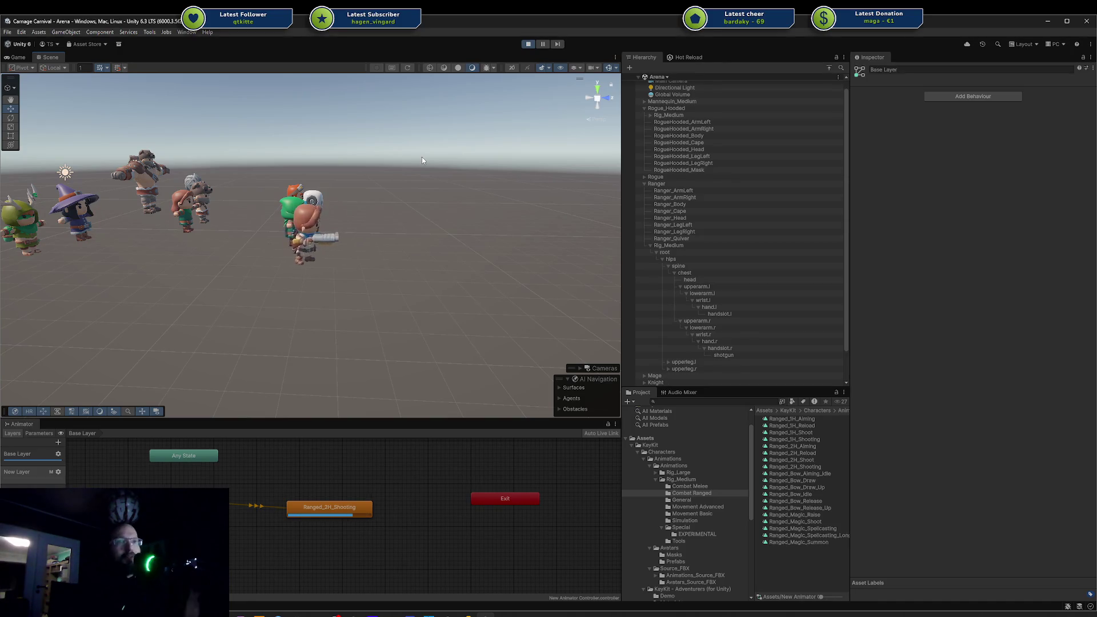
{"action": "mouse_move", "coordinate": [458, 214]}
{"action": "left_mouse_down"}
{"action": "mouse_move", "coordinate": [406, 256]}
{"action": "mouse_move", "coordinate": [302, 234]}
{"action": "mouse_move", "coordinate": [366, 206]}
{"action": "left_mouse_up"}
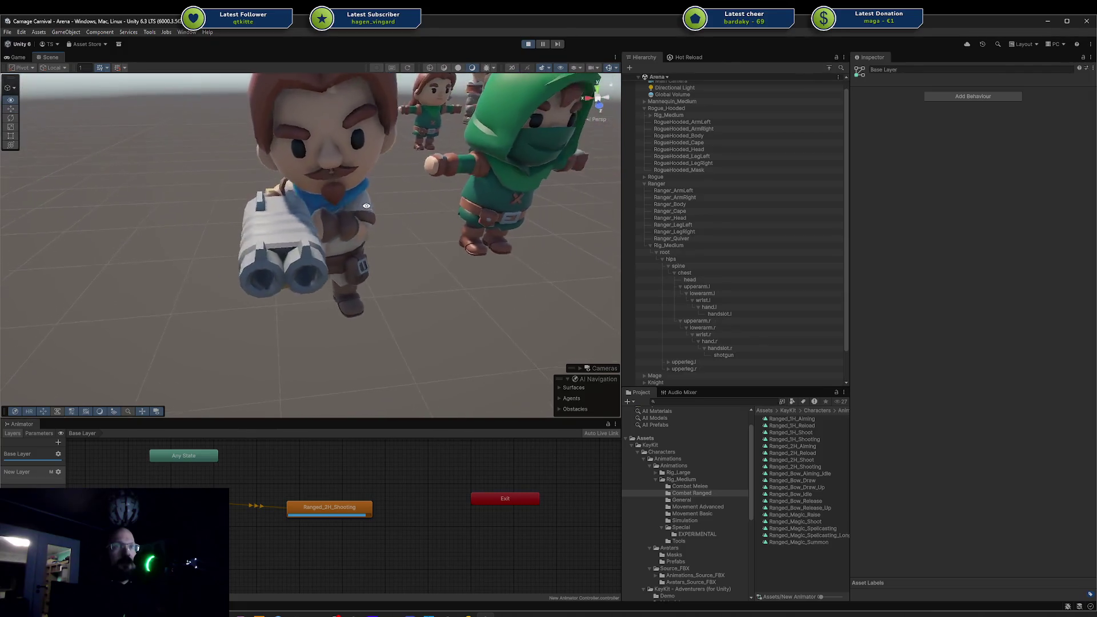
{"action": "left_click", "coordinate": [269, 225]}
{"action": "key", "text": "f"}
{"action": "left_click", "coordinate": [236, 280]}
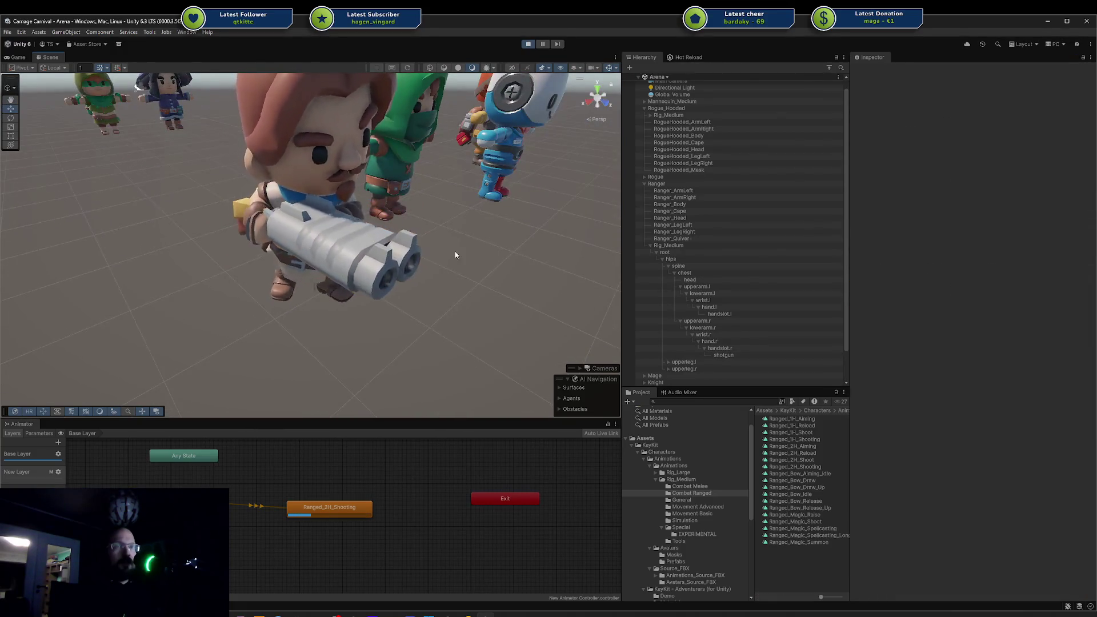
{"action": "mouse_move", "coordinate": [454, 252]}
{"action": "left_mouse_down"}
{"action": "mouse_move", "coordinate": [355, 270]}
{"action": "mouse_move", "coordinate": [368, 277]}
{"action": "left_mouse_up"}
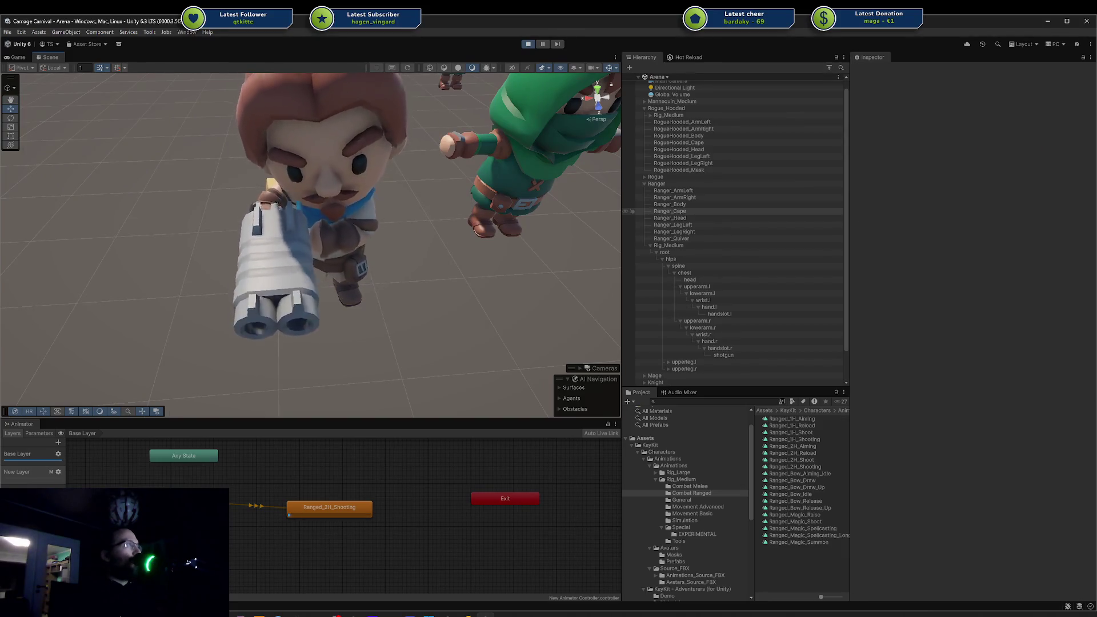
{"action": "scroll", "coordinate": [496, 208], "scroll_direction": "down", "scroll_amount": 2}
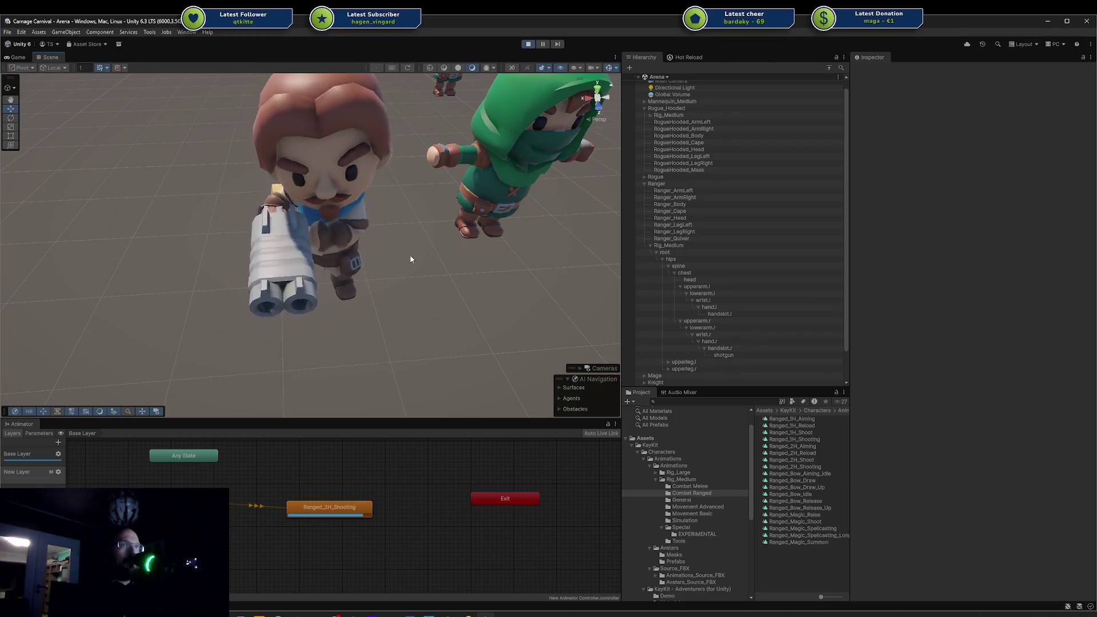
{"action": "left_click_drag", "start_coordinate": [328, 247], "coordinate": [325, 215]}
{"action": "mouse_move", "coordinate": [290, 250]}
{"action": "left_mouse_down"}
{"action": "mouse_move", "coordinate": [426, 168]}
{"action": "mouse_move", "coordinate": [429, 217]}
{"action": "mouse_move", "coordinate": [303, 246]}
{"action": "left_mouse_up"}
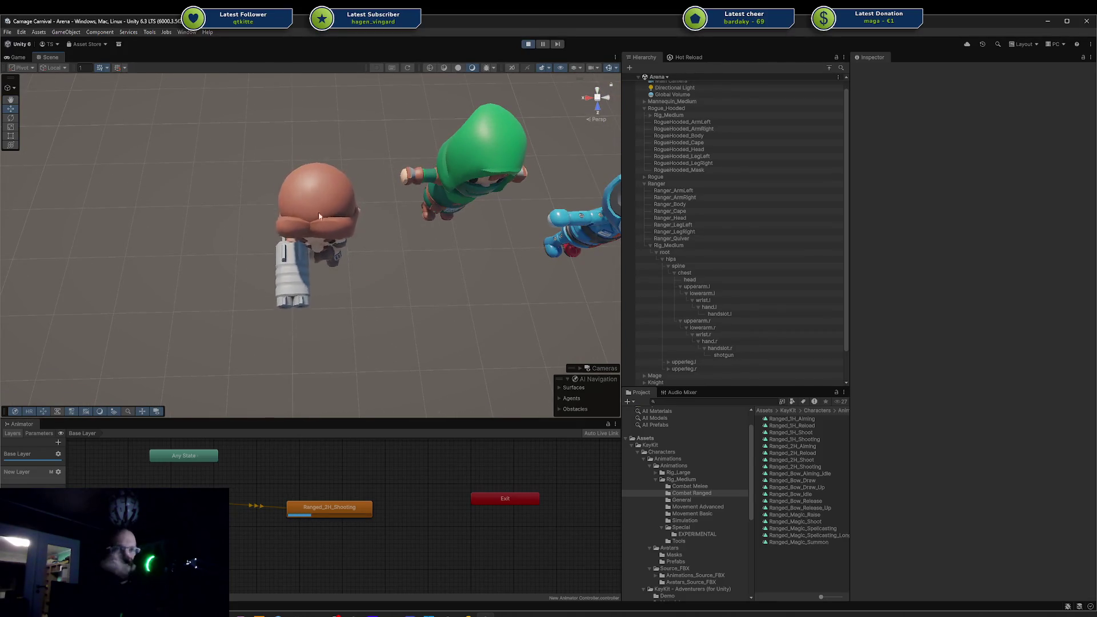
{"action": "left_click_drag", "start_coordinate": [238, 160], "coordinate": [361, 311]}
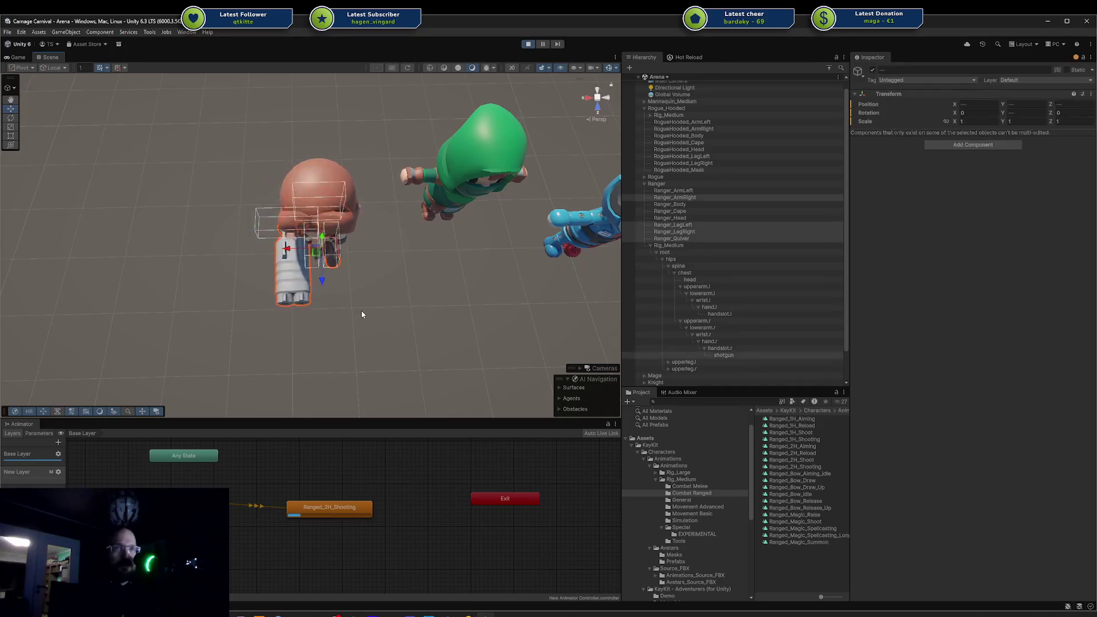
{"action": "left_click", "coordinate": [399, 348]}
{"action": "mouse_move", "coordinate": [399, 349]}
{"action": "left_mouse_down"}
{"action": "mouse_move", "coordinate": [466, 236]}
{"action": "mouse_move", "coordinate": [406, 245]}
{"action": "mouse_move", "coordinate": [510, 245]}
{"action": "mouse_move", "coordinate": [341, 239]}
{"action": "mouse_move", "coordinate": [546, 251]}
{"action": "left_mouse_up"}
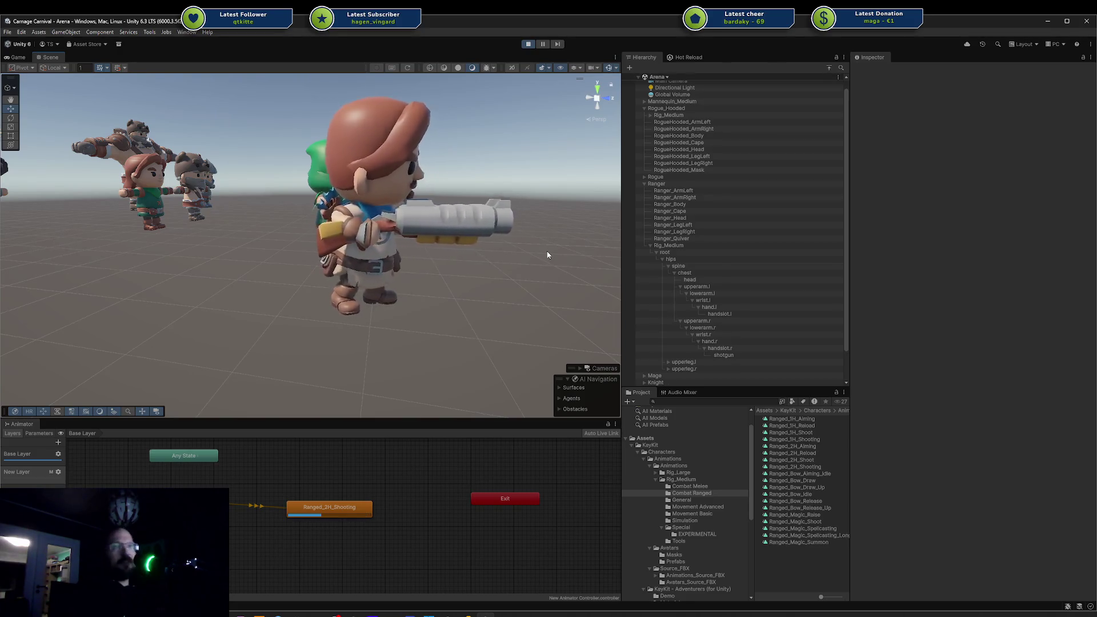
Move the Ranged_2H_Shooting node aside to the left, leaving Running_Strafe_Left in view.
{"action": "left_click_drag", "start_coordinate": [549, 253], "coordinate": [349, 281]}
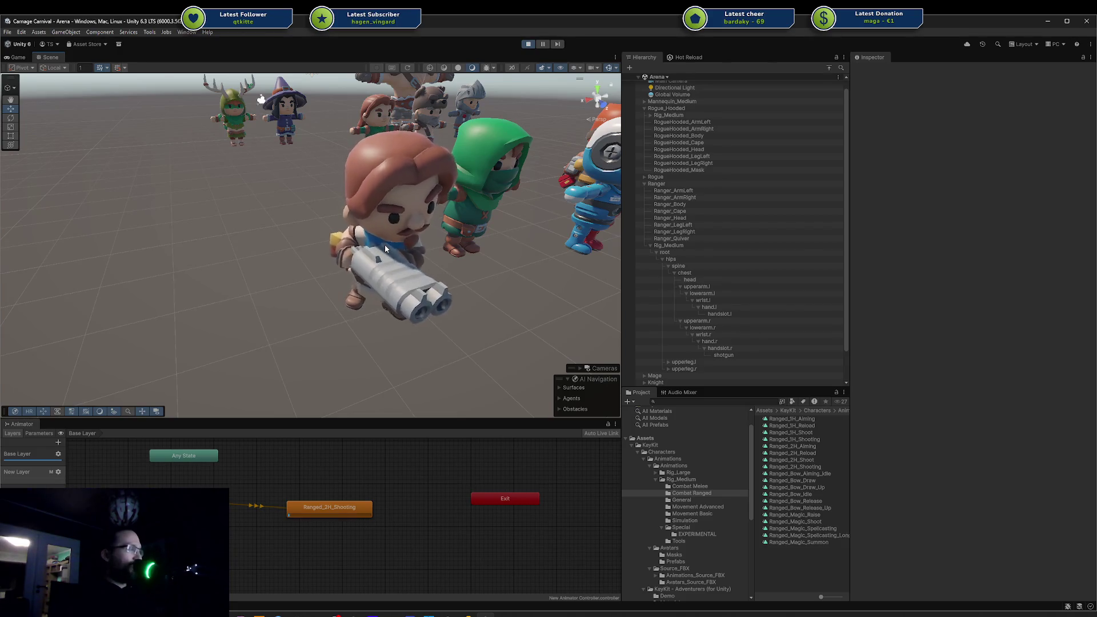
{"action": "mouse_move", "coordinate": [325, 318]}
{"action": "left_mouse_down"}
{"action": "mouse_move", "coordinate": [304, 274]}
{"action": "mouse_move", "coordinate": [325, 257]}
{"action": "mouse_move", "coordinate": [273, 235]}
{"action": "mouse_move", "coordinate": [321, 233]}
{"action": "mouse_move", "coordinate": [464, 284]}
{"action": "left_mouse_up"}
{"action": "mouse_move", "coordinate": [329, 507]}
{"action": "left_mouse_down"}
{"action": "mouse_move", "coordinate": [171, 517]}
{"action": "mouse_move", "coordinate": [286, 530]}
{"action": "mouse_move", "coordinate": [299, 549]}
{"action": "left_mouse_up"}
{"action": "left_click", "coordinate": [268, 514]}
{"action": "left_click", "coordinate": [268, 522]}
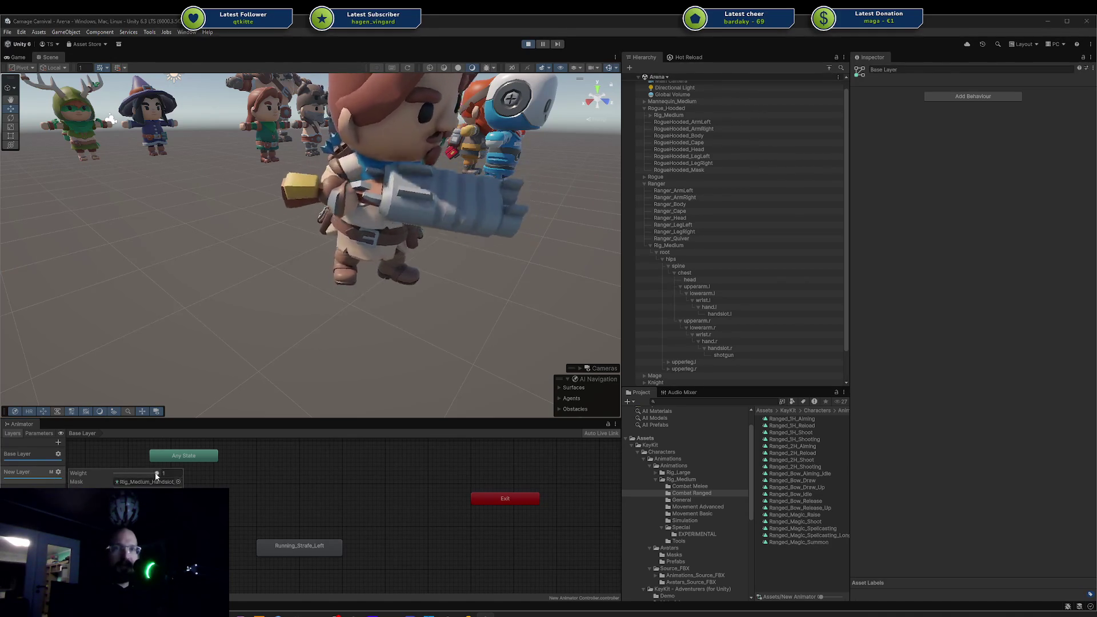
{"action": "left_click_drag", "start_coordinate": [155, 475], "coordinate": [114, 476]}
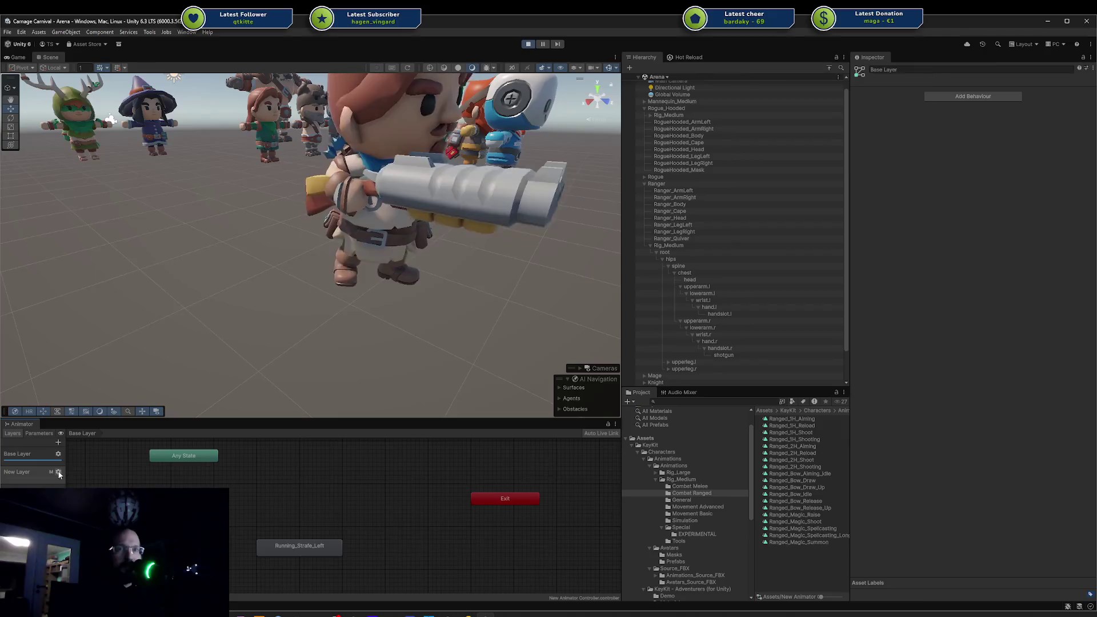
{"action": "left_click", "coordinate": [25, 457]}
{"action": "left_click", "coordinate": [26, 475]}
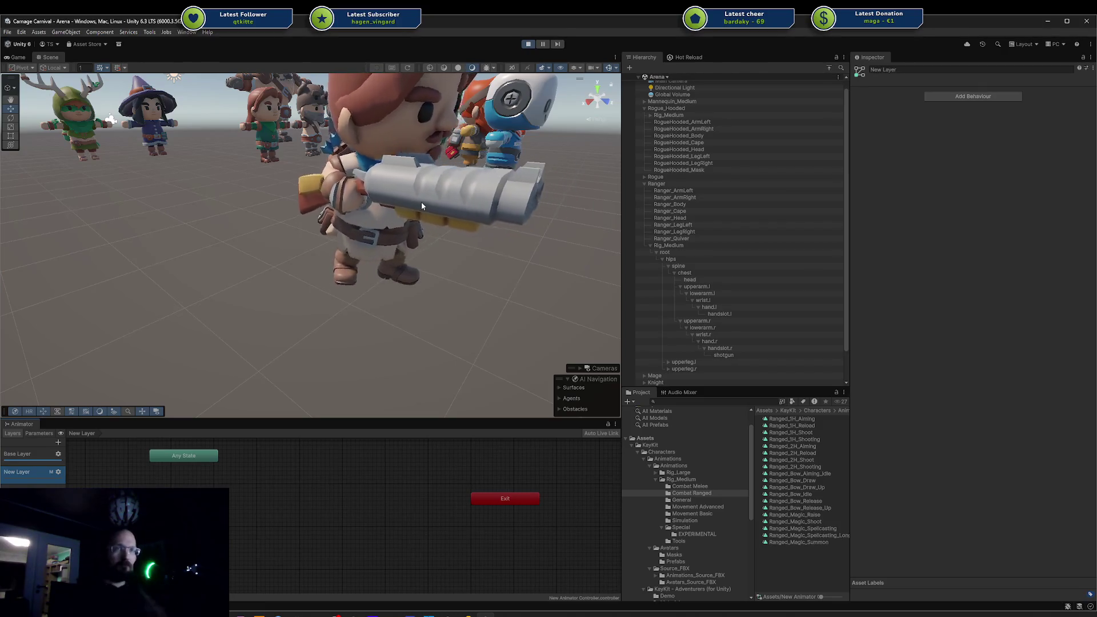
{"action": "left_click", "coordinate": [209, 486]}
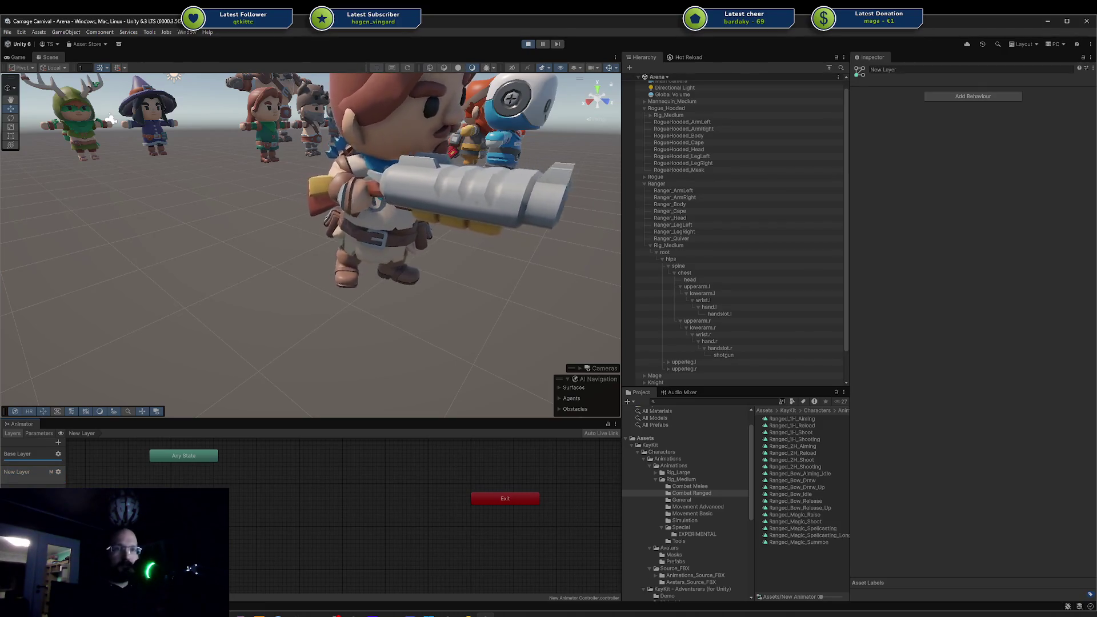
{"action": "left_click", "coordinate": [235, 527]}
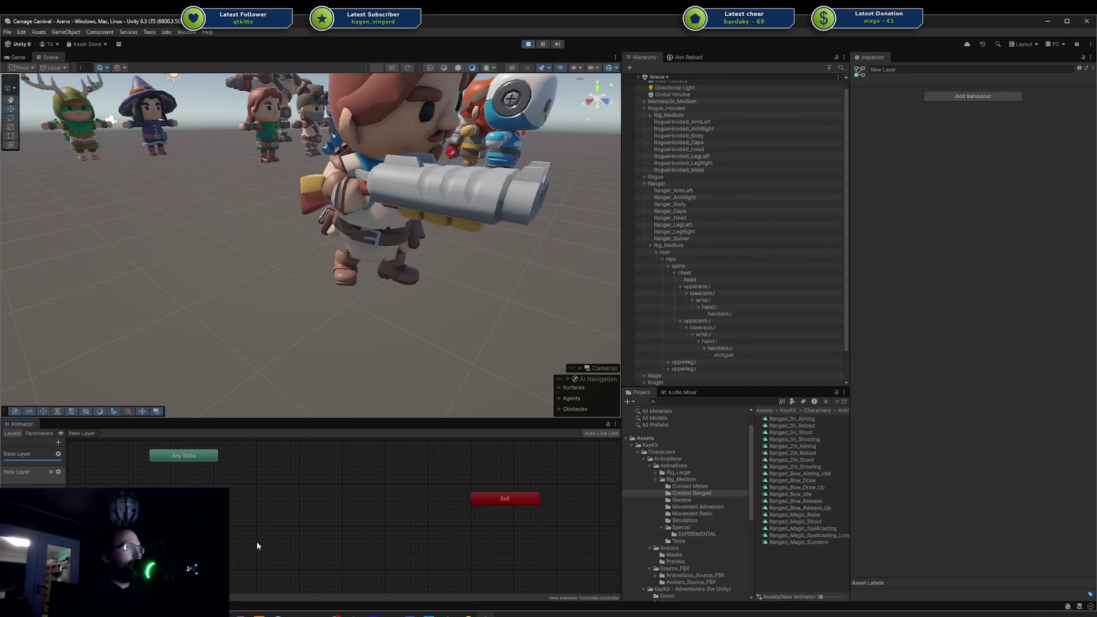
Rename New Layer to 'Holding Rifle' and check its weight and Rig_Medium_Handslot_Mask mask.
{"action": "double_click", "coordinate": [26, 471]}
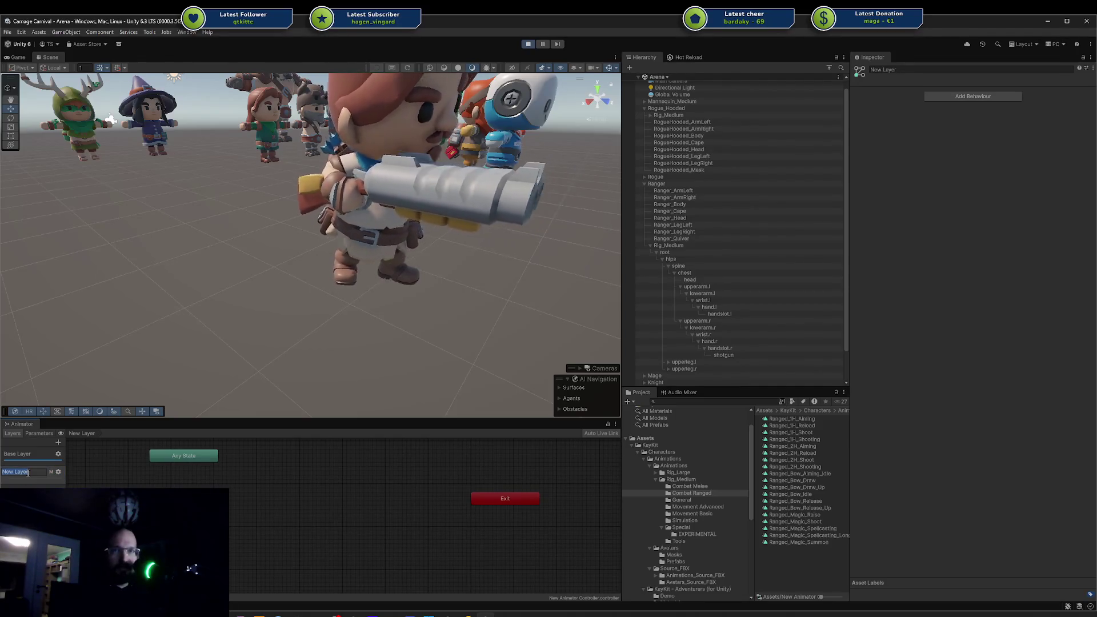
{"action": "type", "text": "Holding Rifle"}
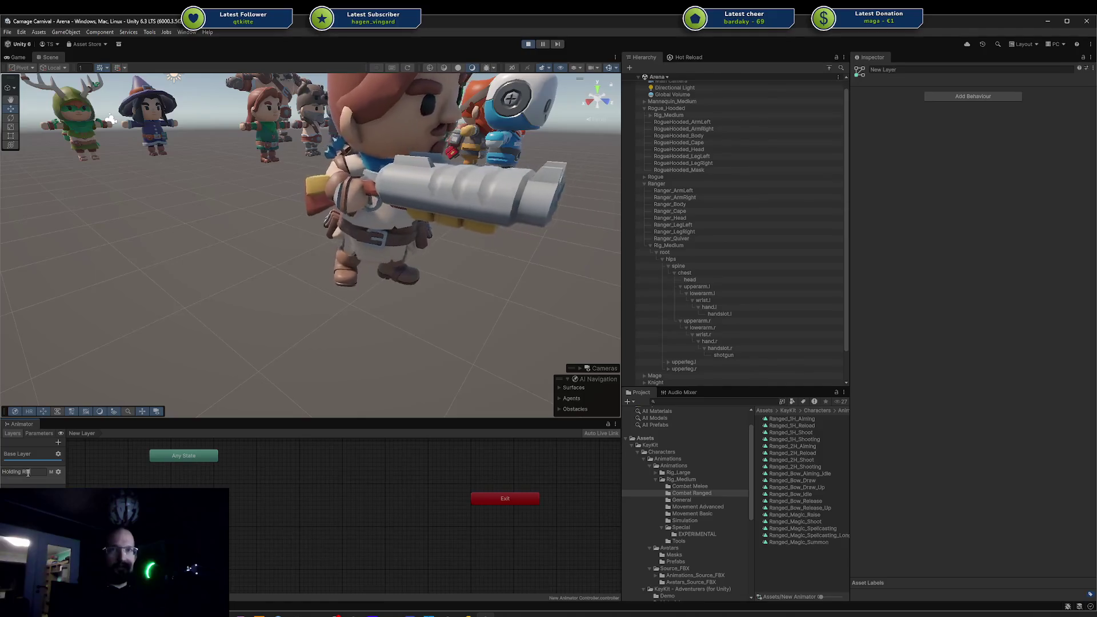
{"action": "key", "text": "Return"}
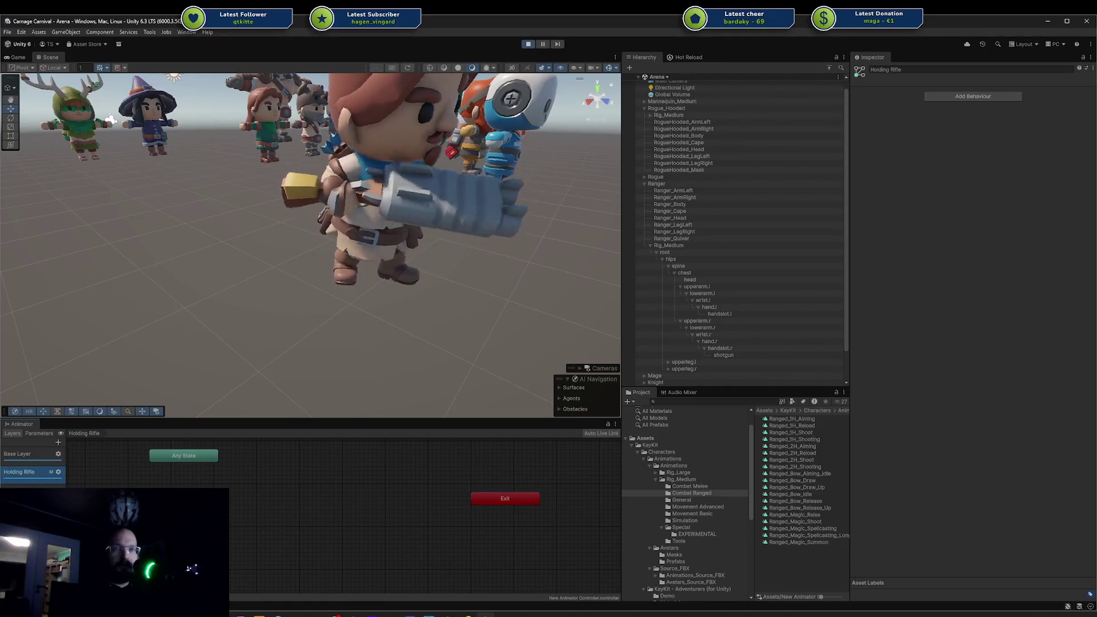
{"action": "left_click", "coordinate": [58, 471]}
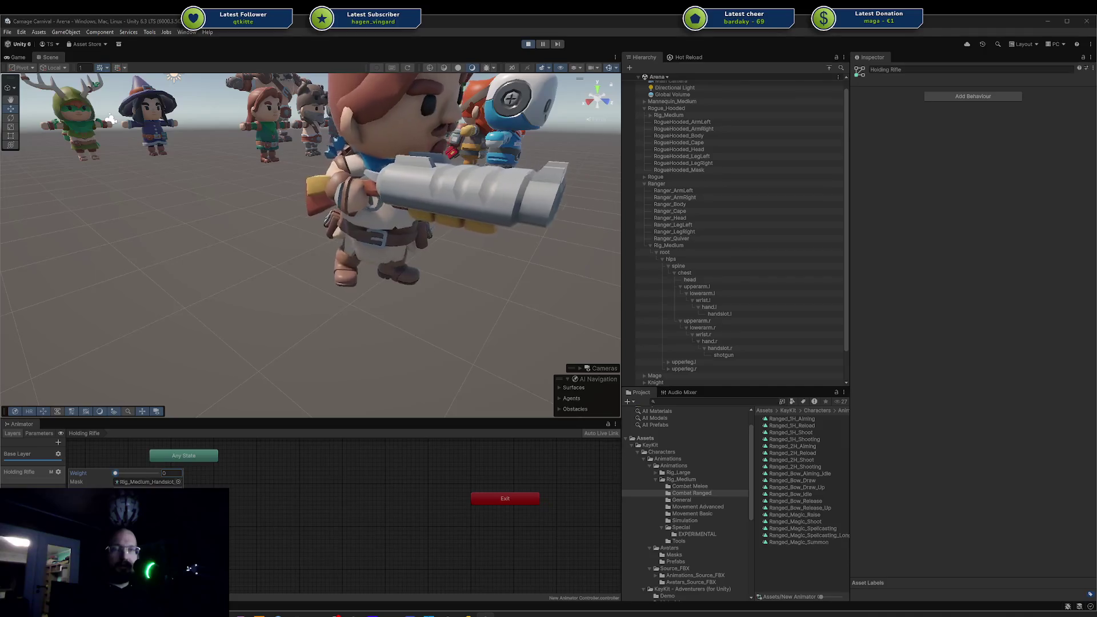
{"action": "left_click", "coordinate": [348, 515]}
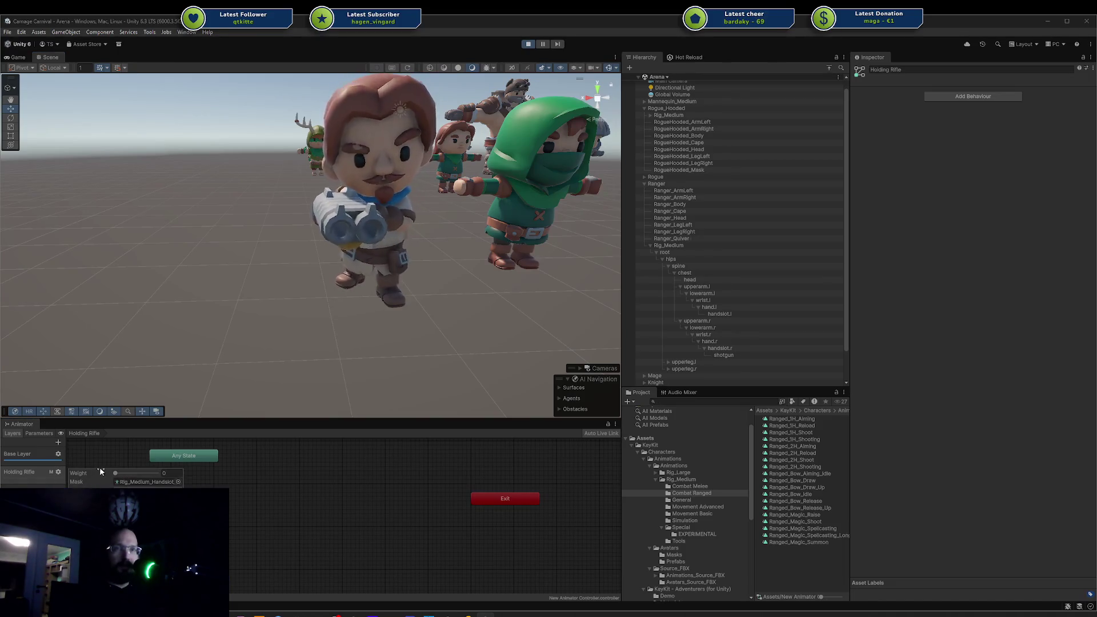
Make Running_Strafe_Left the Base Layer's default state and view the strafing Ranger.
{"action": "left_click", "coordinate": [46, 457]}
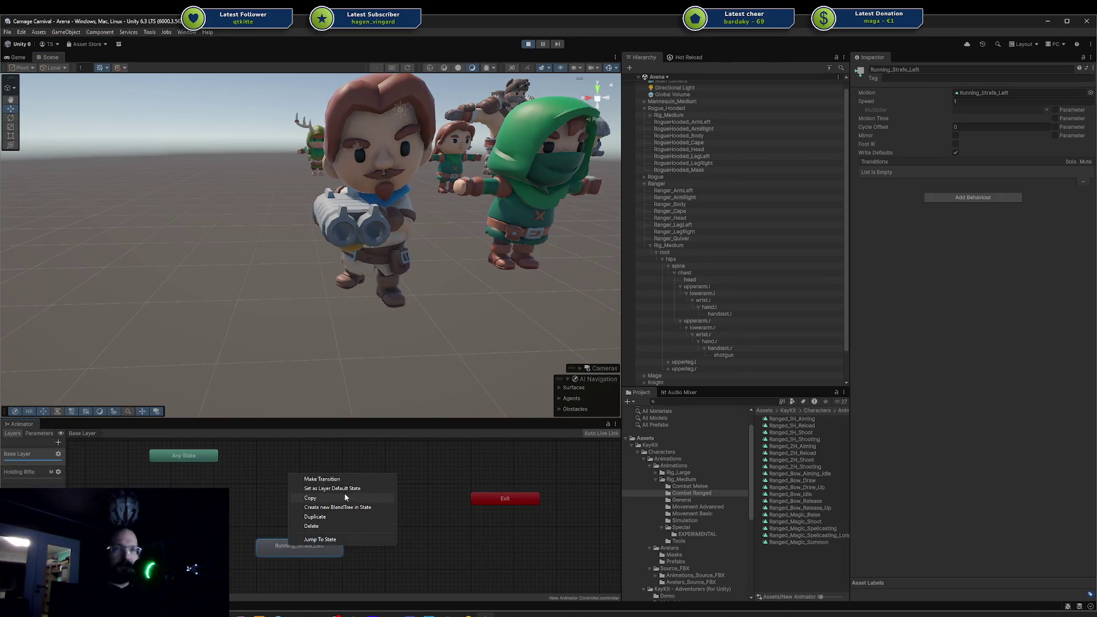
{"action": "left_click", "coordinate": [343, 489]}
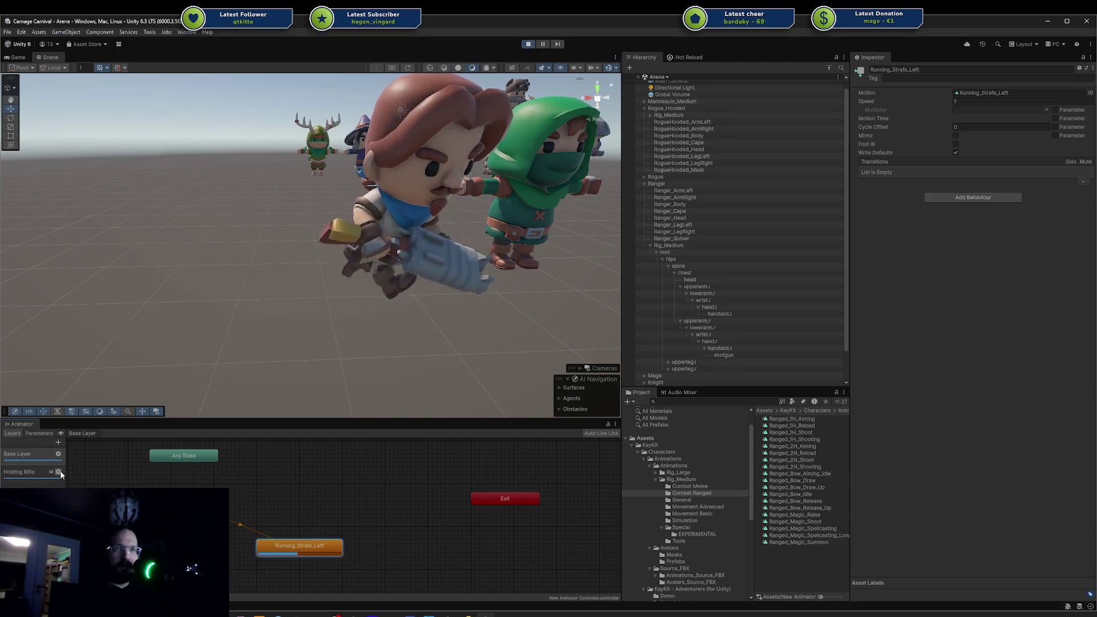
{"action": "mouse_move", "coordinate": [357, 359]}
{"action": "left_mouse_down"}
{"action": "mouse_move", "coordinate": [257, 331]}
{"action": "mouse_move", "coordinate": [135, 358]}
{"action": "left_mouse_up"}
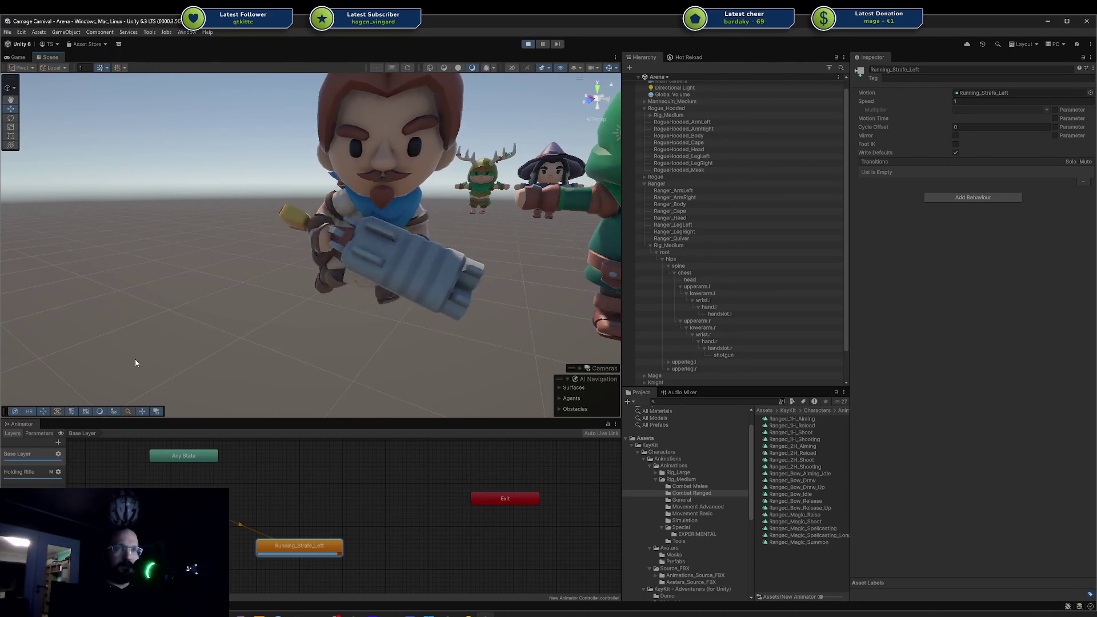
Test the Holding Rifle layer weight at 0, restore it to 1, and orbit around the Ranger.
{"action": "left_click", "coordinate": [34, 471]}
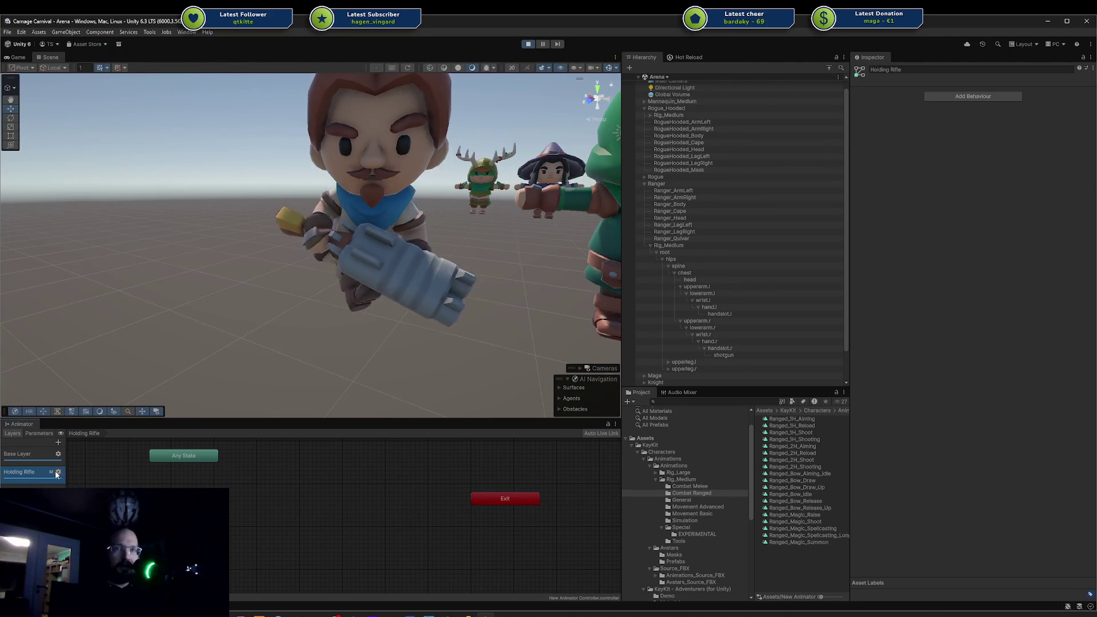
{"action": "left_click", "coordinate": [58, 472]}
{"action": "left_click_drag", "start_coordinate": [123, 474], "coordinate": [78, 476]}
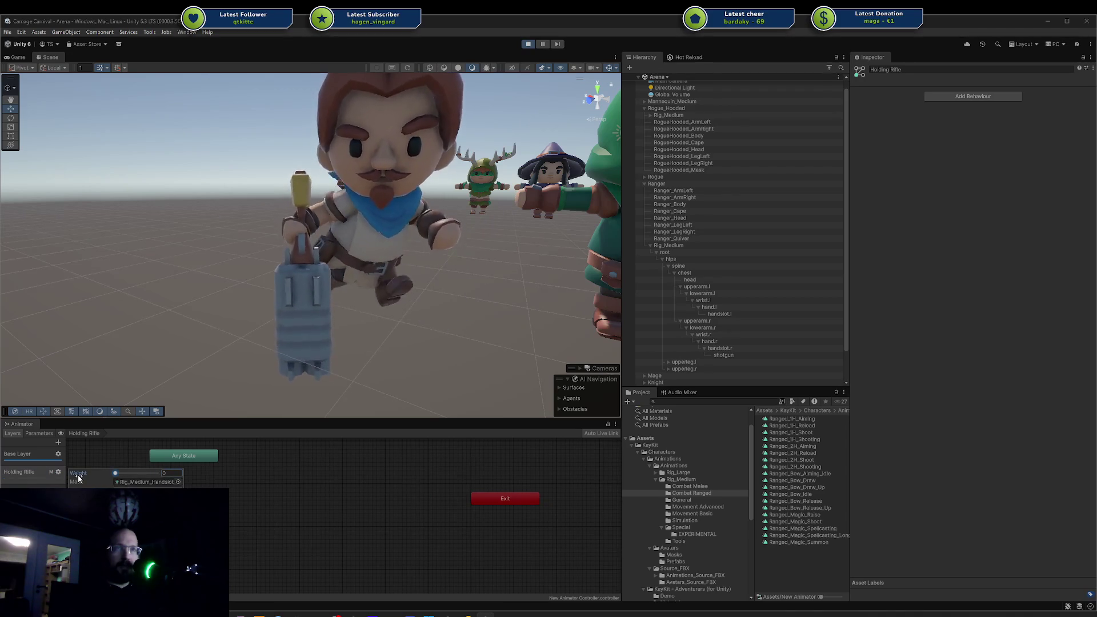
{"action": "key", "text": "ctrl+z"}
{"action": "left_click", "coordinate": [215, 279]}
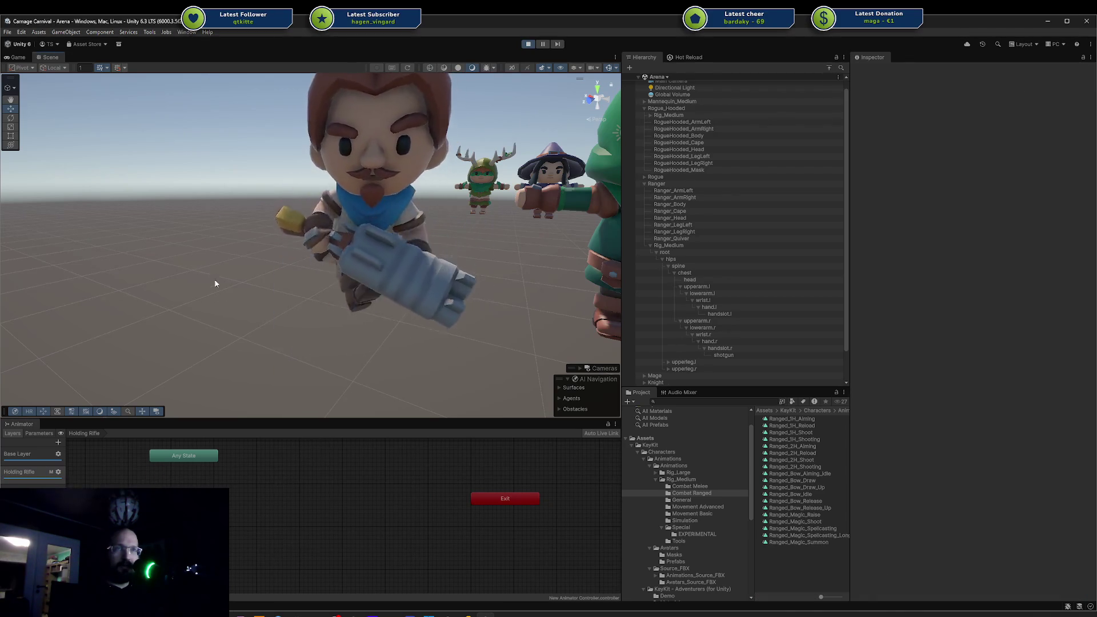
{"action": "mouse_move", "coordinate": [214, 279]}
{"action": "left_mouse_down"}
{"action": "mouse_move", "coordinate": [354, 281]}
{"action": "mouse_move", "coordinate": [332, 257]}
{"action": "mouse_move", "coordinate": [361, 179]}
{"action": "left_mouse_up"}
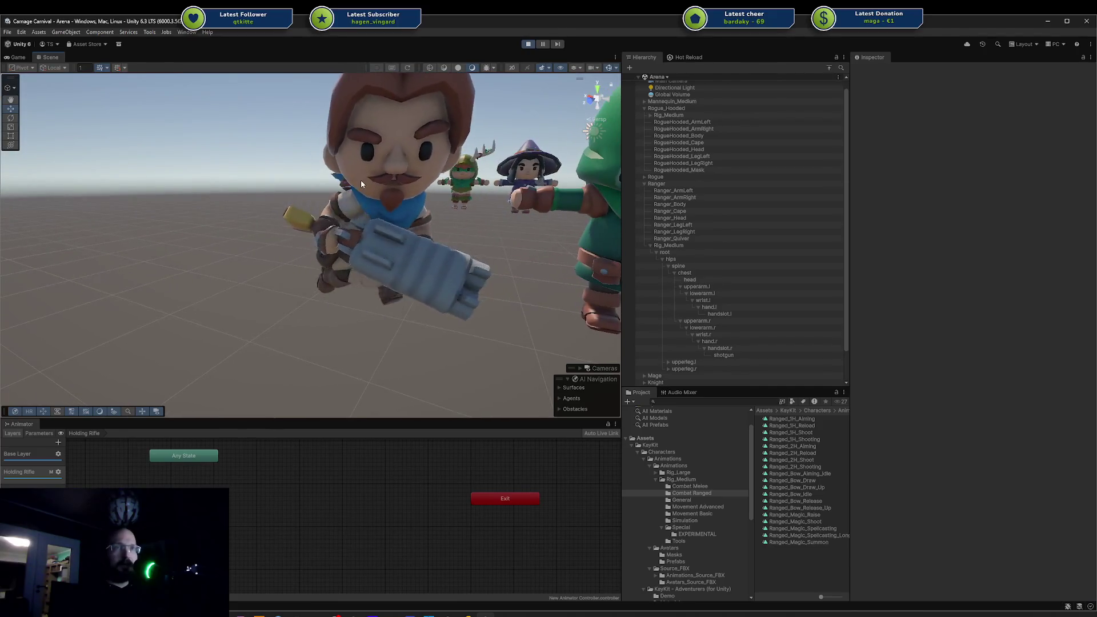
{"action": "mouse_move", "coordinate": [377, 234]}
{"action": "left_mouse_down"}
{"action": "mouse_move", "coordinate": [384, 196]}
{"action": "mouse_move", "coordinate": [372, 280]}
{"action": "mouse_move", "coordinate": [250, 264]}
{"action": "mouse_move", "coordinate": [451, 289]}
{"action": "mouse_move", "coordinate": [432, 307]}
{"action": "left_mouse_up"}
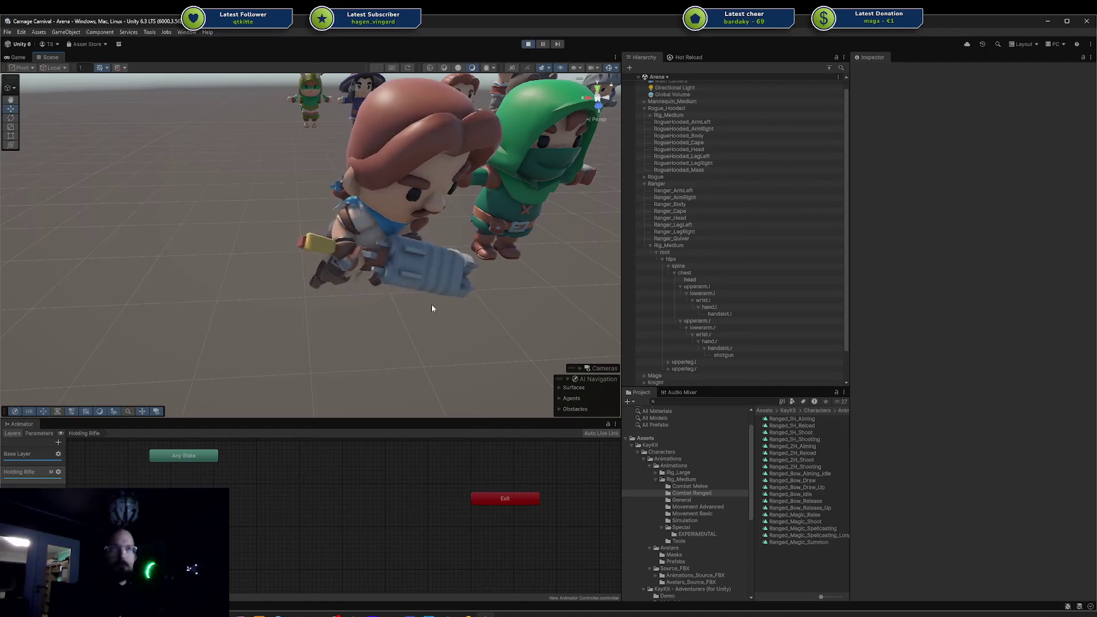
Inspect the Base Layer's Running_Strafe_Left state, then orbit toward the Ranger and hooded rogue.
{"action": "left_click", "coordinate": [26, 455]}
{"action": "left_click", "coordinate": [299, 545]}
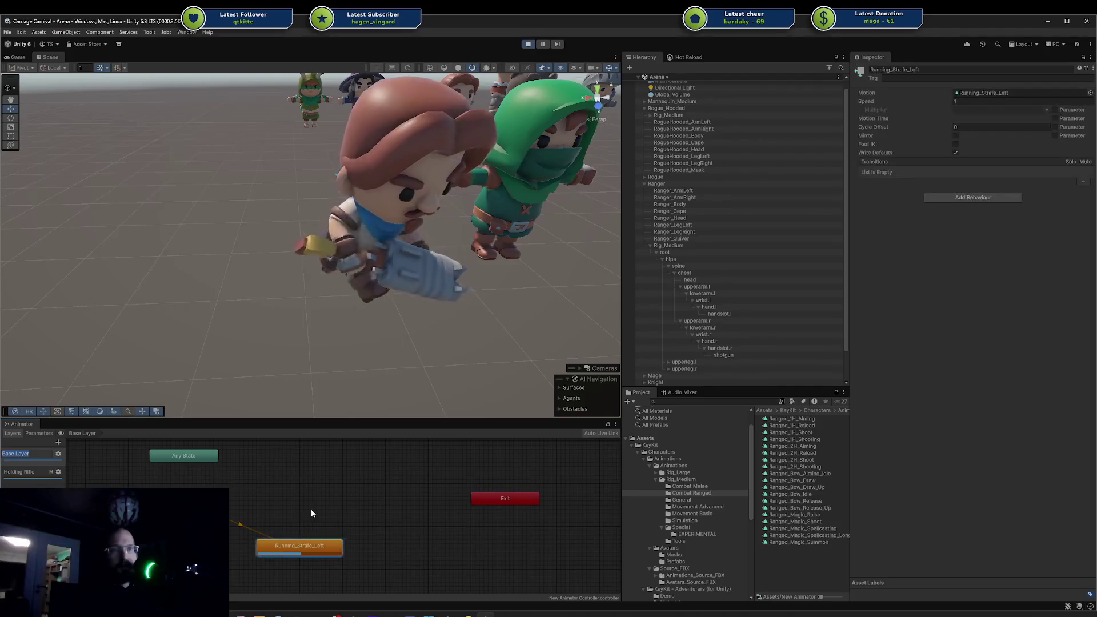
{"action": "left_click", "coordinate": [295, 502]}
{"action": "mouse_move", "coordinate": [201, 330]}
{"action": "left_mouse_down"}
{"action": "mouse_move", "coordinate": [276, 301]}
{"action": "mouse_move", "coordinate": [314, 260]}
{"action": "mouse_move", "coordinate": [284, 229]}
{"action": "left_mouse_up"}
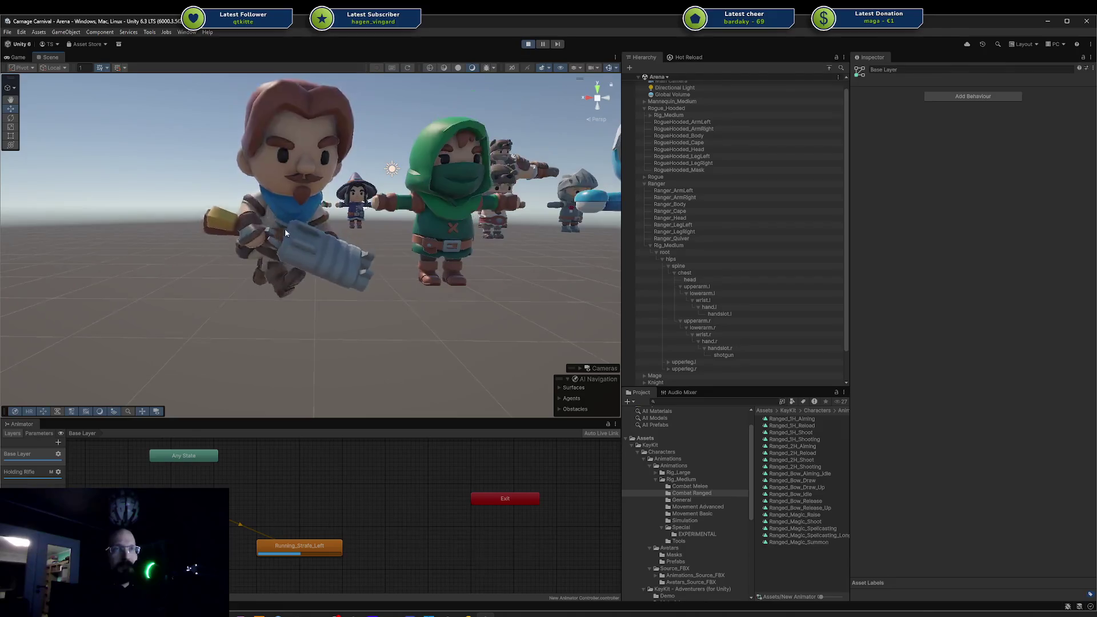
{"action": "mouse_move", "coordinate": [139, 177]}
{"action": "left_mouse_down"}
{"action": "mouse_move", "coordinate": [248, 212]}
{"action": "mouse_move", "coordinate": [285, 239]}
{"action": "left_mouse_up"}
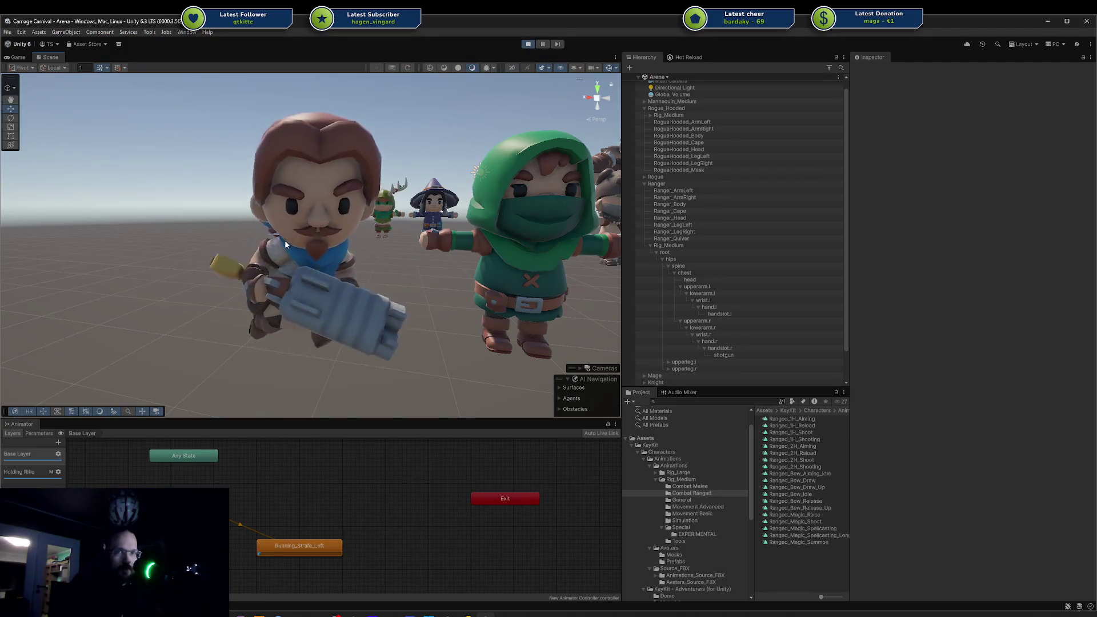
Check Base Layer settings, reframe the characters, and select the Holding Rifle layer's Running_HoldingRifle state.
{"action": "left_click", "coordinate": [272, 512]}
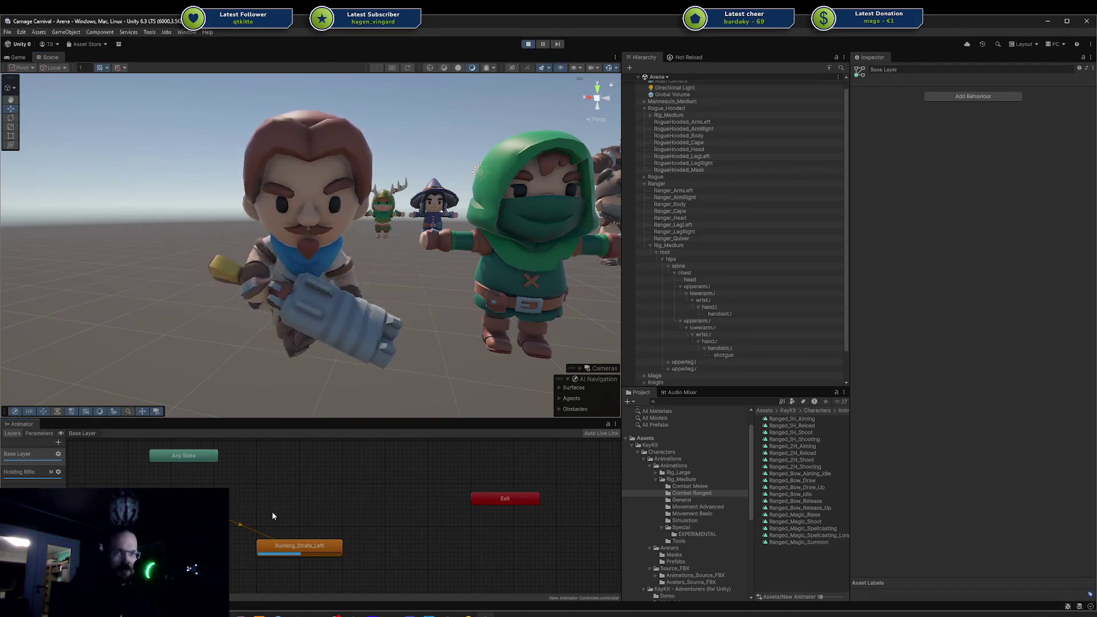
{"action": "left_click", "coordinate": [164, 259]}
{"action": "left_click_drag", "start_coordinate": [164, 259], "coordinate": [279, 222]}
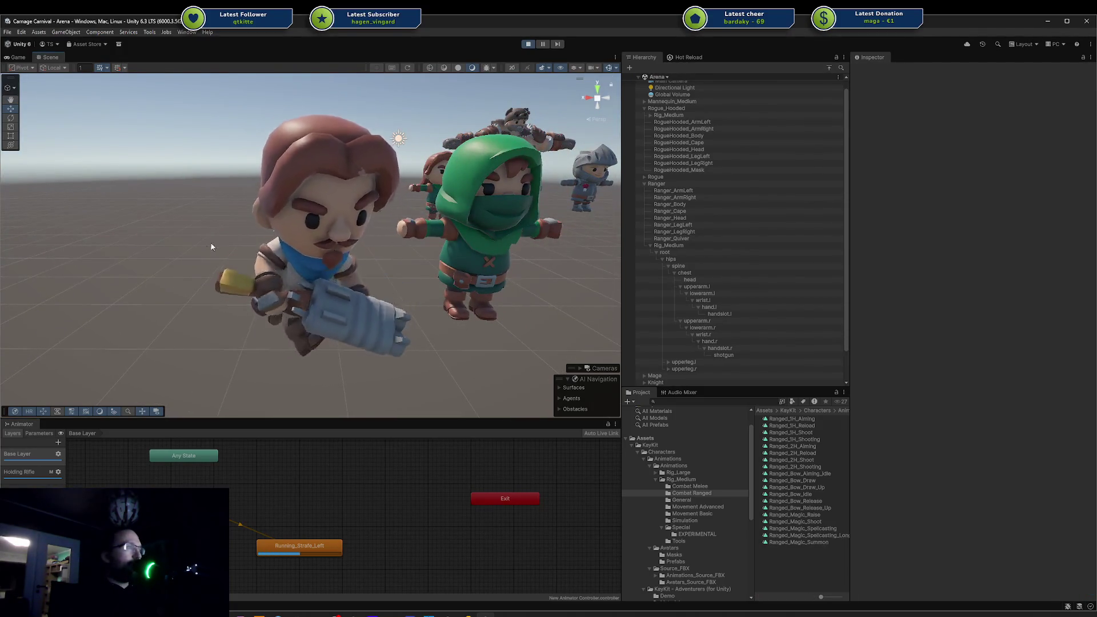
{"action": "mouse_move", "coordinate": [207, 261]}
{"action": "left_mouse_down"}
{"action": "mouse_move", "coordinate": [92, 207]}
{"action": "mouse_move", "coordinate": [157, 176]}
{"action": "mouse_move", "coordinate": [282, 258]}
{"action": "mouse_move", "coordinate": [269, 270]}
{"action": "left_mouse_up"}
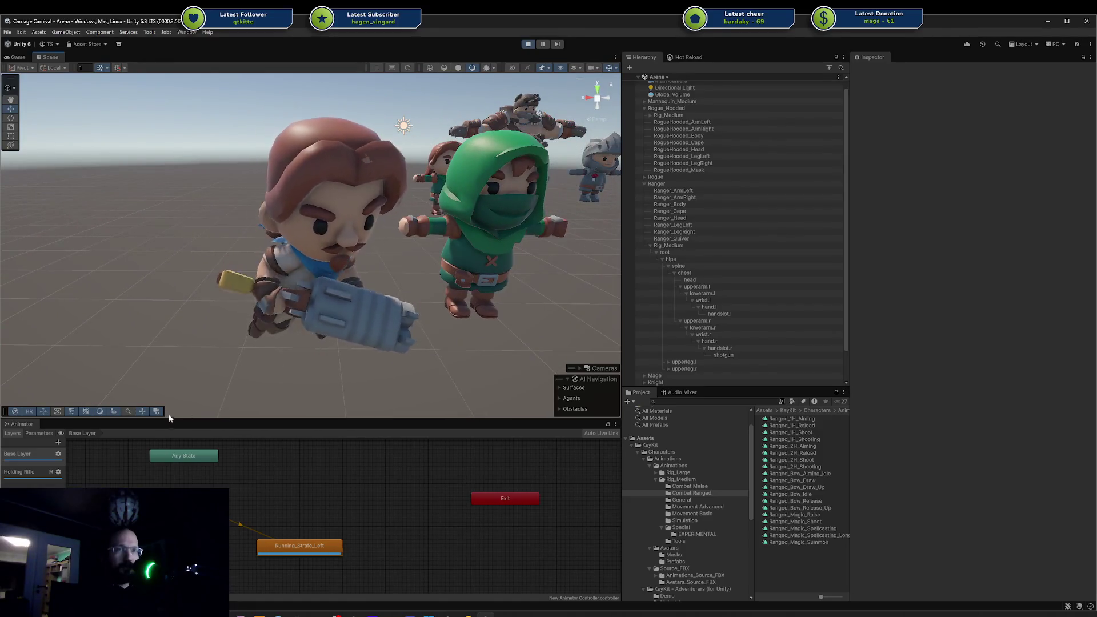
{"action": "left_click", "coordinate": [21, 476]}
{"action": "left_click", "coordinate": [247, 535]}
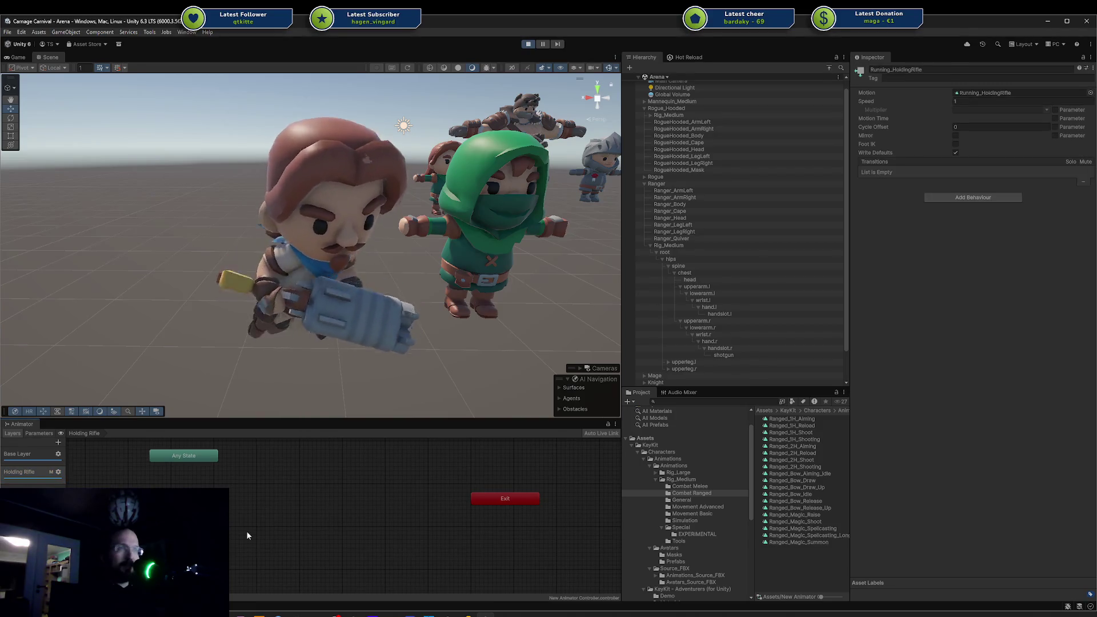
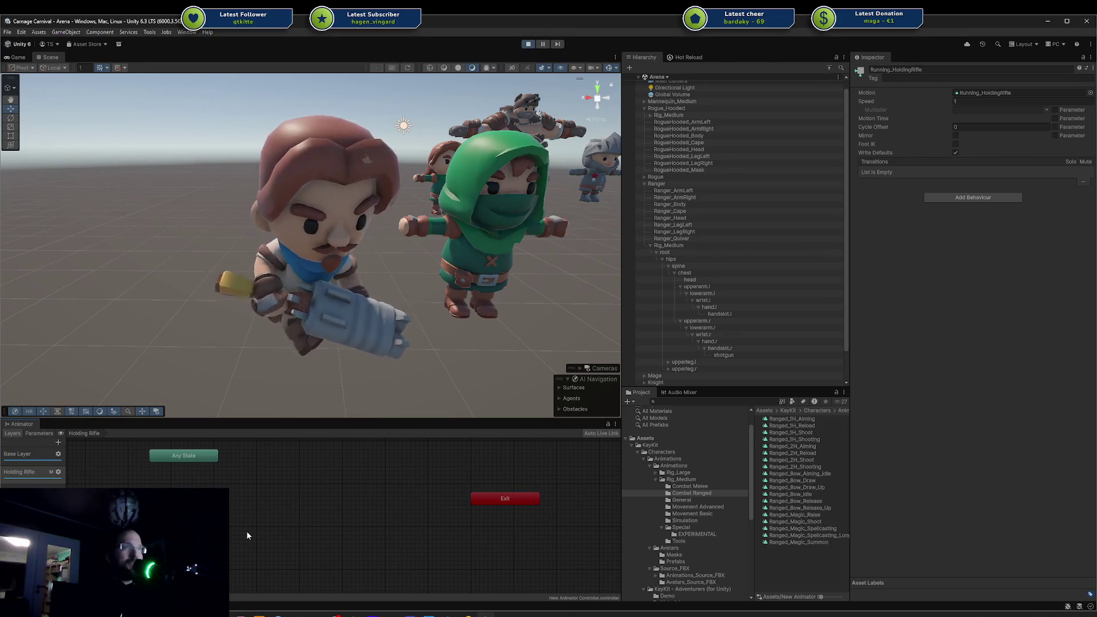
Select the shotgun in the character's hand and orbit the Scene view around it.
{"action": "scroll", "coordinate": [330, 242], "scroll_direction": "down", "scroll_amount": 5}
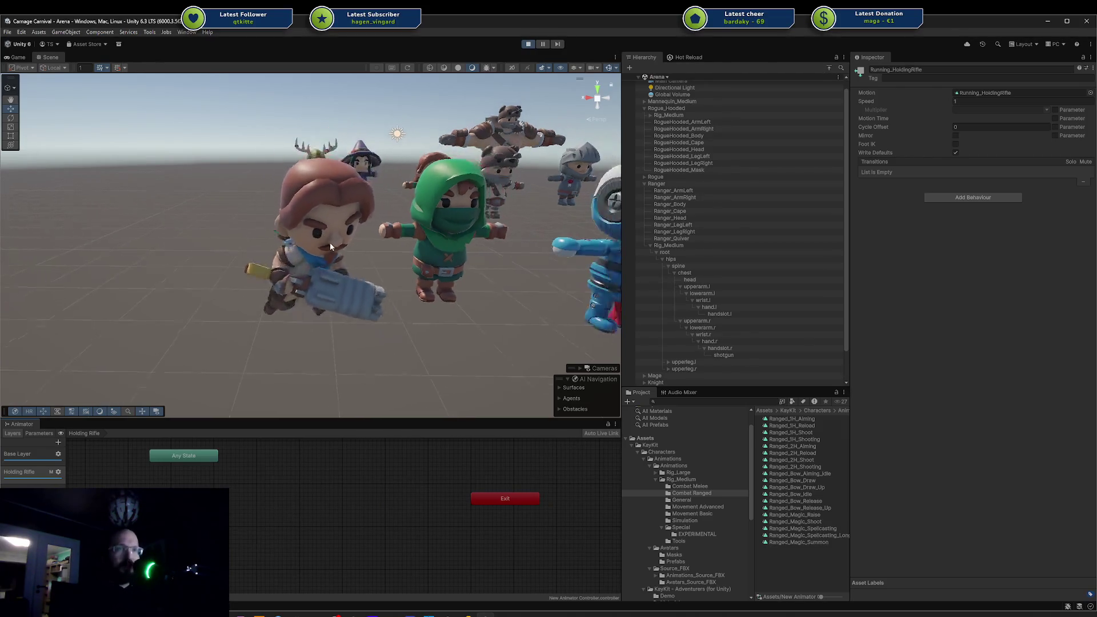
{"action": "left_click", "coordinate": [361, 286]}
{"action": "left_click_drag", "start_coordinate": [409, 286], "coordinate": [374, 320]}
{"action": "scroll", "coordinate": [344, 310], "scroll_direction": "up", "scroll_amount": 5}
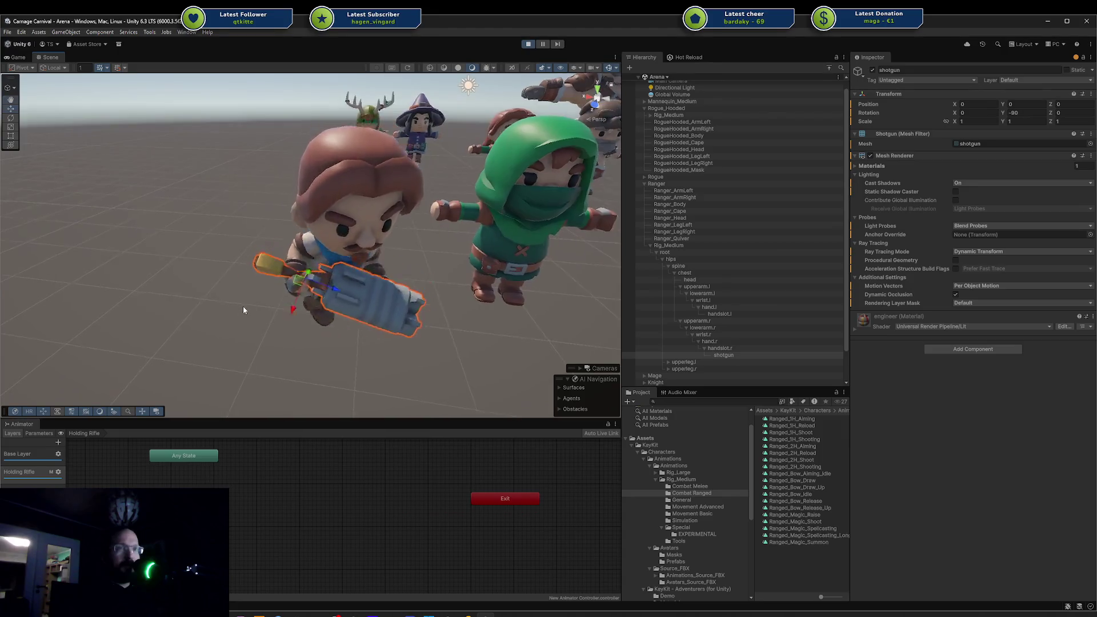
{"action": "left_click_drag", "start_coordinate": [243, 310], "coordinate": [377, 287]}
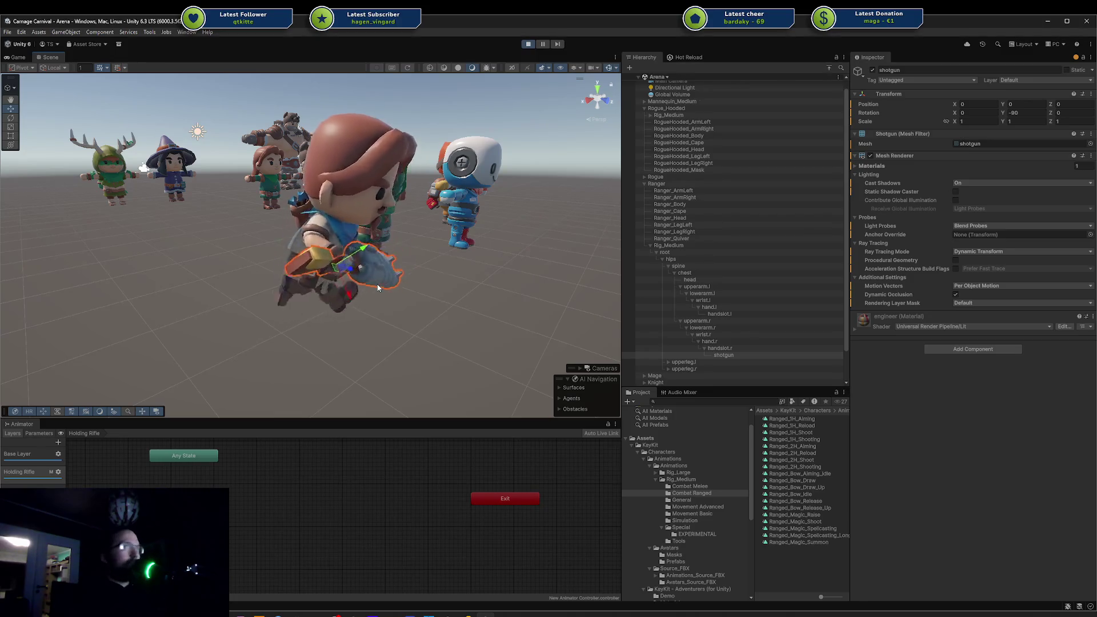
{"action": "mouse_move", "coordinate": [441, 285]}
{"action": "left_mouse_down"}
{"action": "mouse_move", "coordinate": [461, 280]}
{"action": "mouse_move", "coordinate": [276, 311]}
{"action": "mouse_move", "coordinate": [274, 293]}
{"action": "mouse_move", "coordinate": [314, 280]}
{"action": "left_mouse_up"}
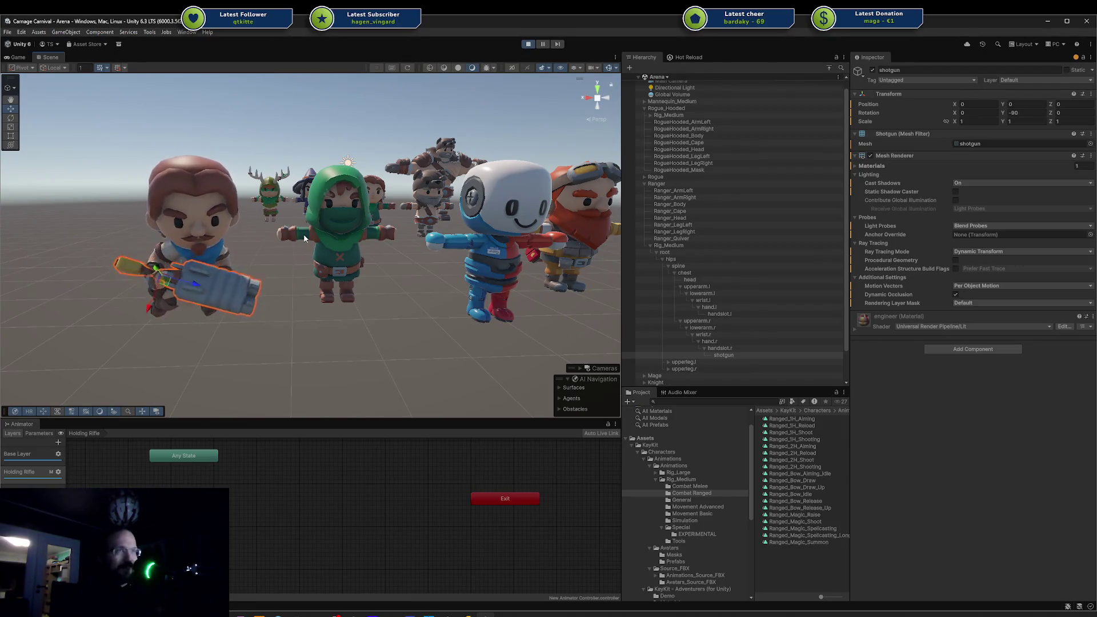
{"action": "scroll", "coordinate": [303, 246], "scroll_direction": "up", "scroll_amount": 5}
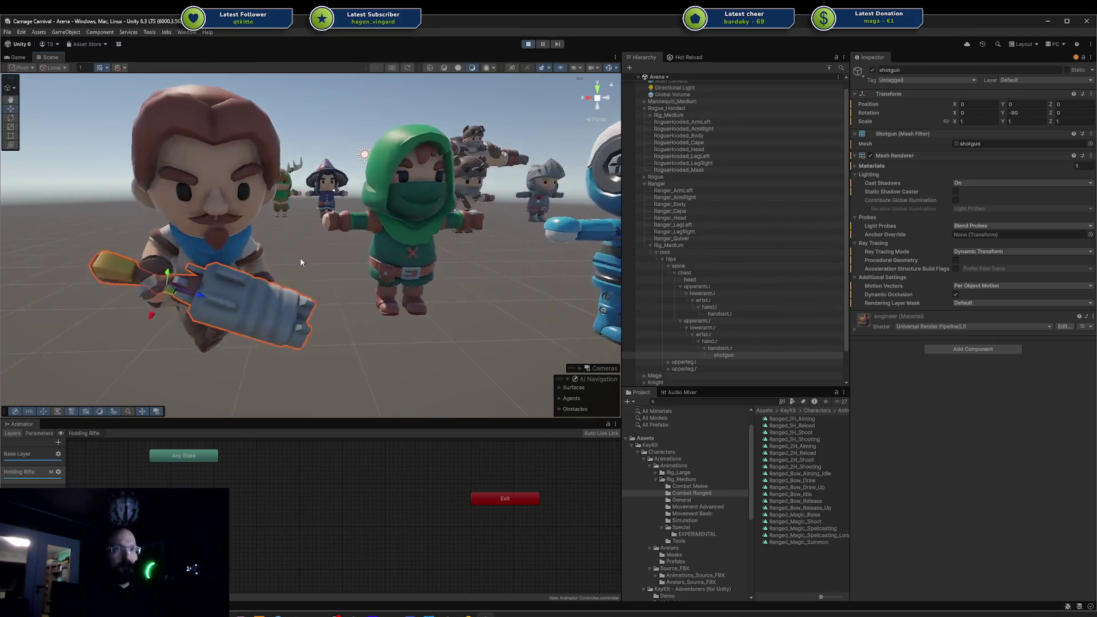
{"action": "mouse_move", "coordinate": [299, 255]}
{"action": "left_mouse_down"}
{"action": "mouse_move", "coordinate": [347, 236]}
{"action": "mouse_move", "coordinate": [361, 256]}
{"action": "mouse_move", "coordinate": [402, 267]}
{"action": "mouse_move", "coordinate": [392, 297]}
{"action": "left_mouse_up"}
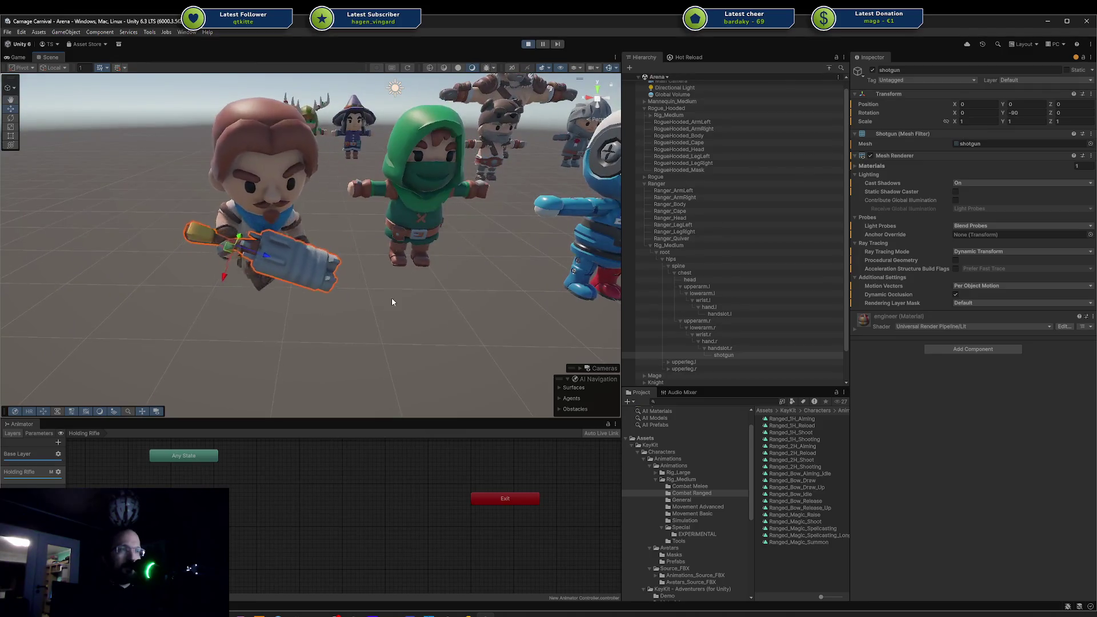
{"action": "left_click", "coordinate": [391, 297]}
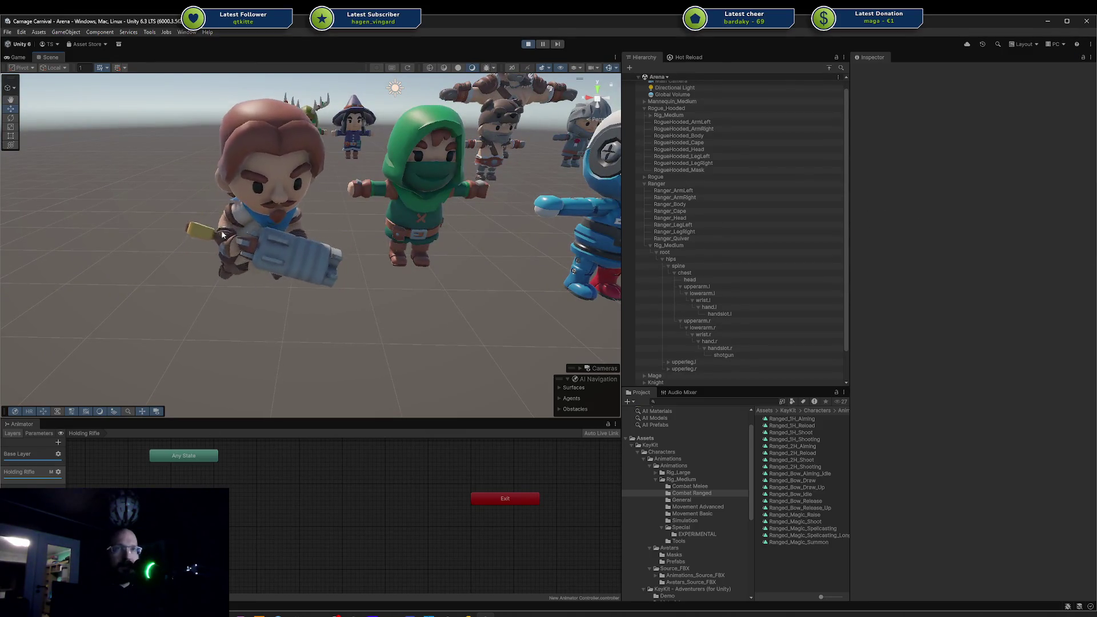
Check the Rig_Medium armature in the Blender character file, then return to Unity.
{"action": "left_click", "coordinate": [318, 614]}
{"action": "left_click", "coordinate": [558, 237]}
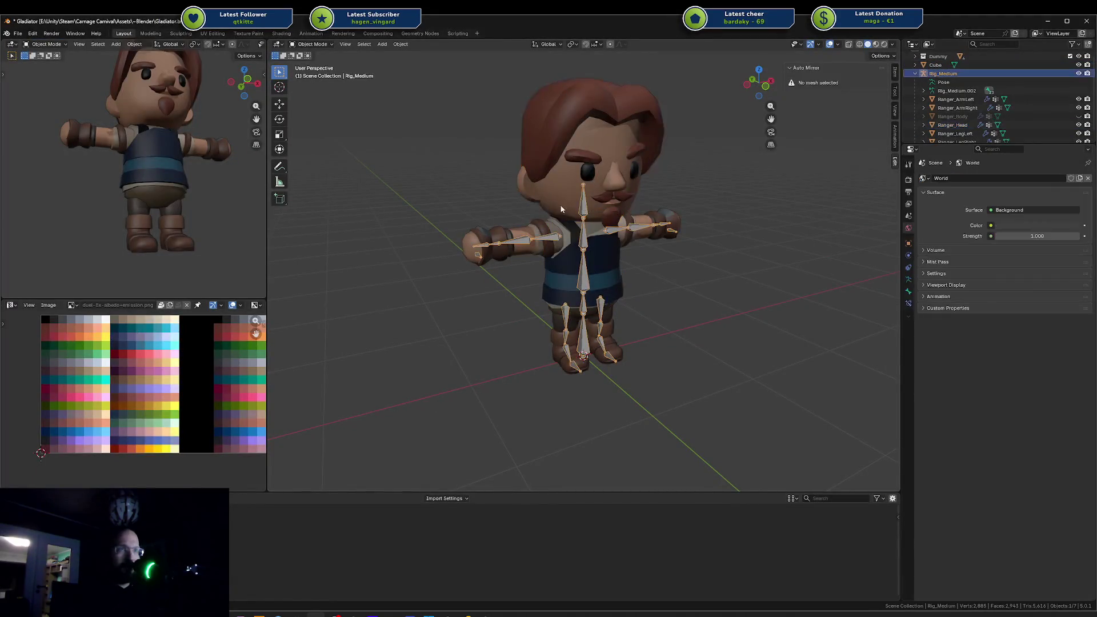
{"action": "key", "text": "alt+Tab"}
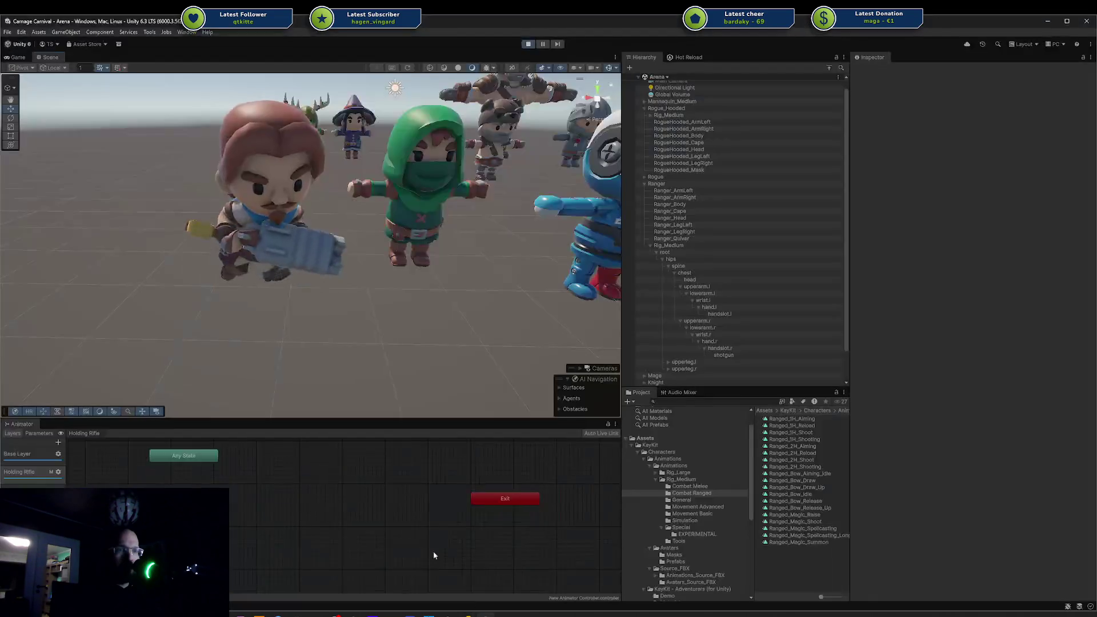
Move the Scene view closer to the characters and select the Holding Rifle state in the Animator.
{"action": "mouse_move", "coordinate": [326, 344]}
{"action": "left_mouse_down"}
{"action": "mouse_move", "coordinate": [473, 186]}
{"action": "mouse_move", "coordinate": [448, 201]}
{"action": "mouse_move", "coordinate": [62, 258]}
{"action": "mouse_move", "coordinate": [301, 195]}
{"action": "mouse_move", "coordinate": [285, 264]}
{"action": "mouse_move", "coordinate": [180, 268]}
{"action": "mouse_move", "coordinate": [224, 261]}
{"action": "mouse_move", "coordinate": [508, 286]}
{"action": "mouse_move", "coordinate": [568, 274]}
{"action": "mouse_move", "coordinate": [275, 294]}
{"action": "left_mouse_up"}
{"action": "scroll", "coordinate": [181, 268], "scroll_direction": "up", "scroll_amount": 6}
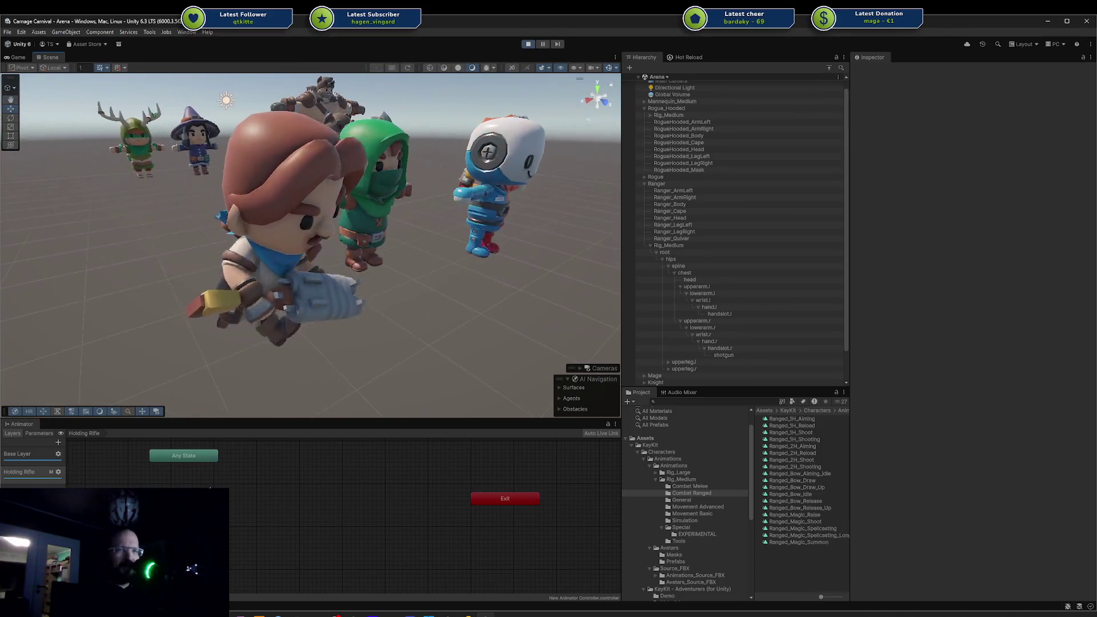
{"action": "left_click", "coordinate": [283, 502]}
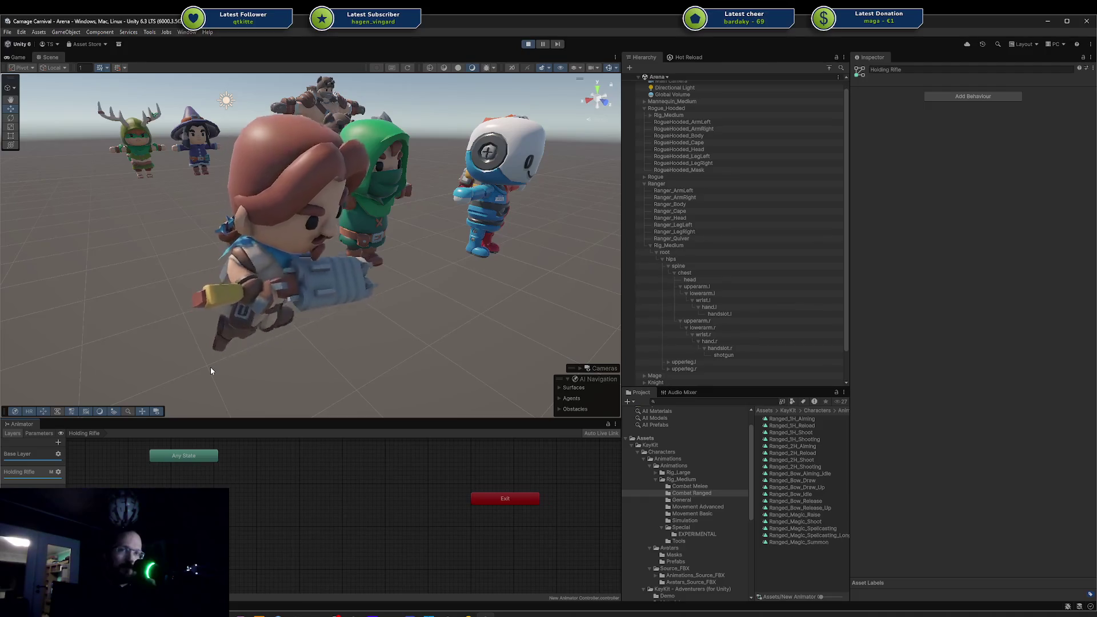
Show the Holding Rifle layer's settings with its weight and avatar mask.
{"action": "left_click_drag", "start_coordinate": [321, 304], "coordinate": [219, 252]}
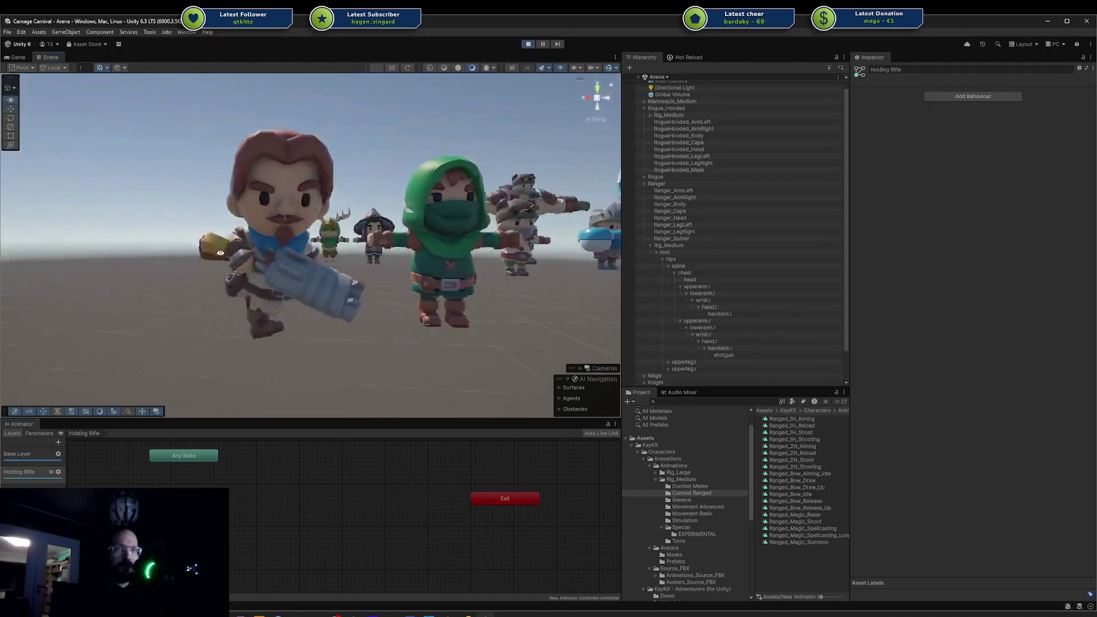
{"action": "scroll", "coordinate": [231, 260], "scroll_direction": "up", "scroll_amount": 5}
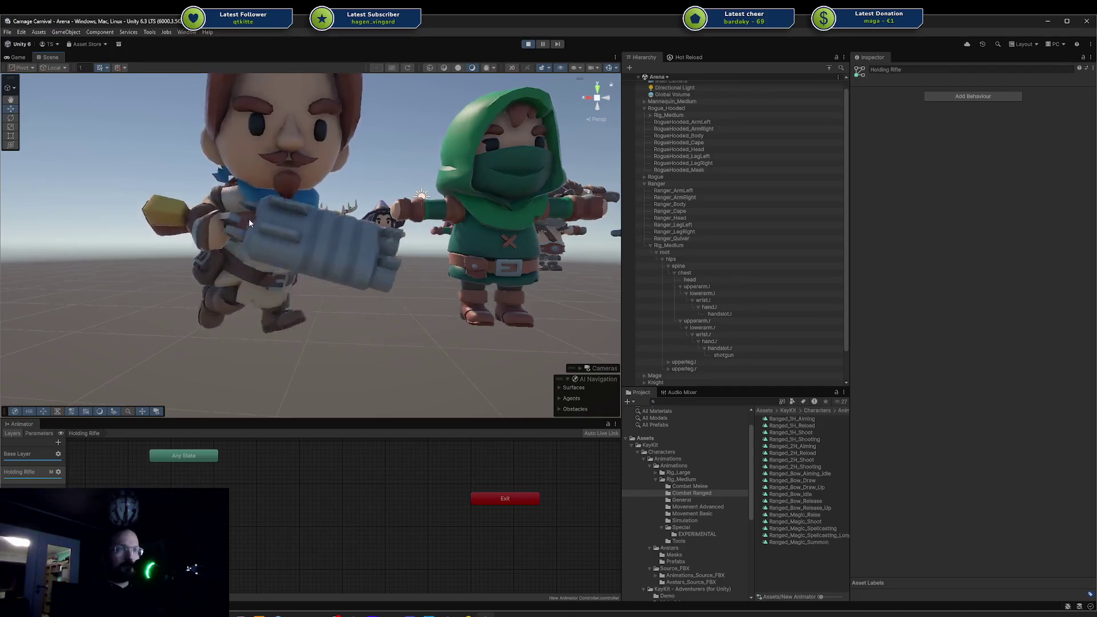
{"action": "left_click_drag", "start_coordinate": [249, 218], "coordinate": [277, 273]}
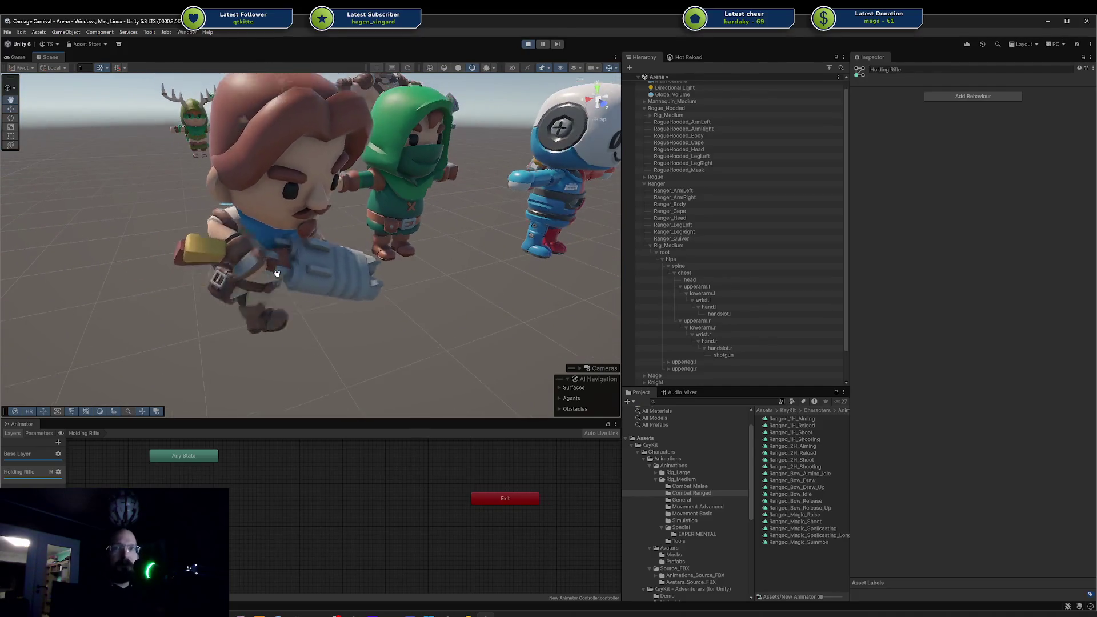
{"action": "left_click", "coordinate": [57, 471]}
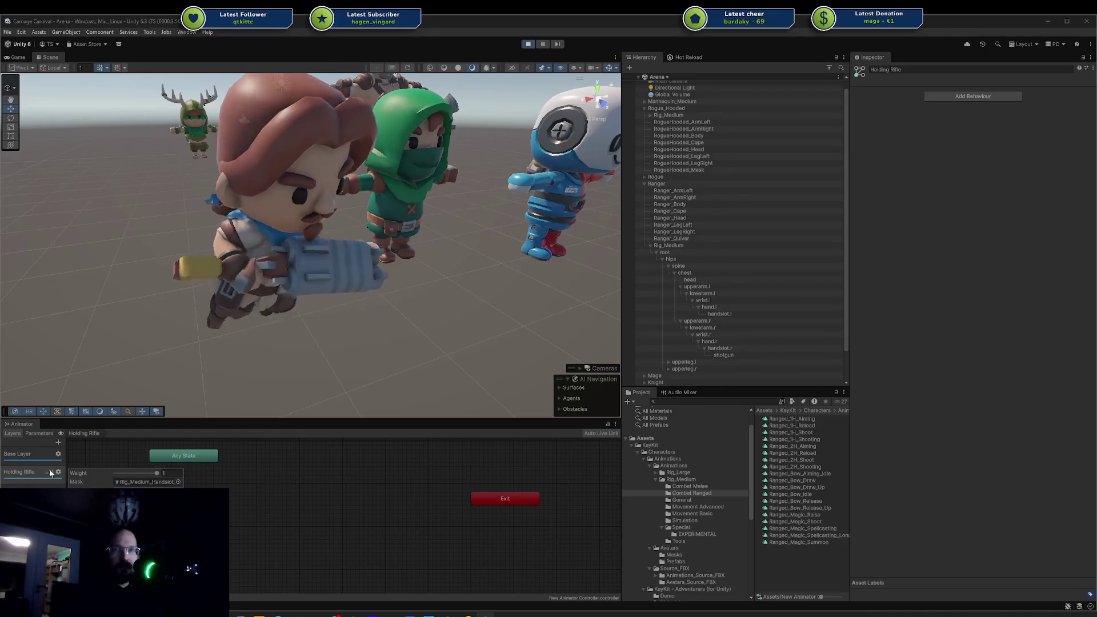
Locate and inspect the layer's Rig_Medium_Handslot_Mask, then open the Avatars_Source_FBX folder.
{"action": "left_click", "coordinate": [142, 480]}
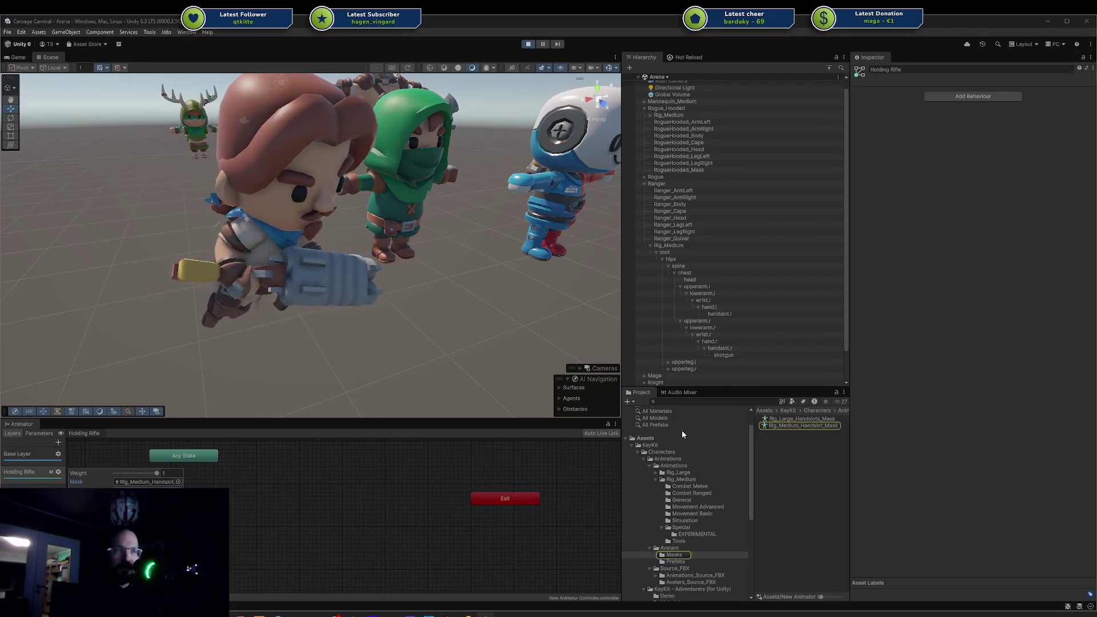
{"action": "left_click", "coordinate": [787, 426]}
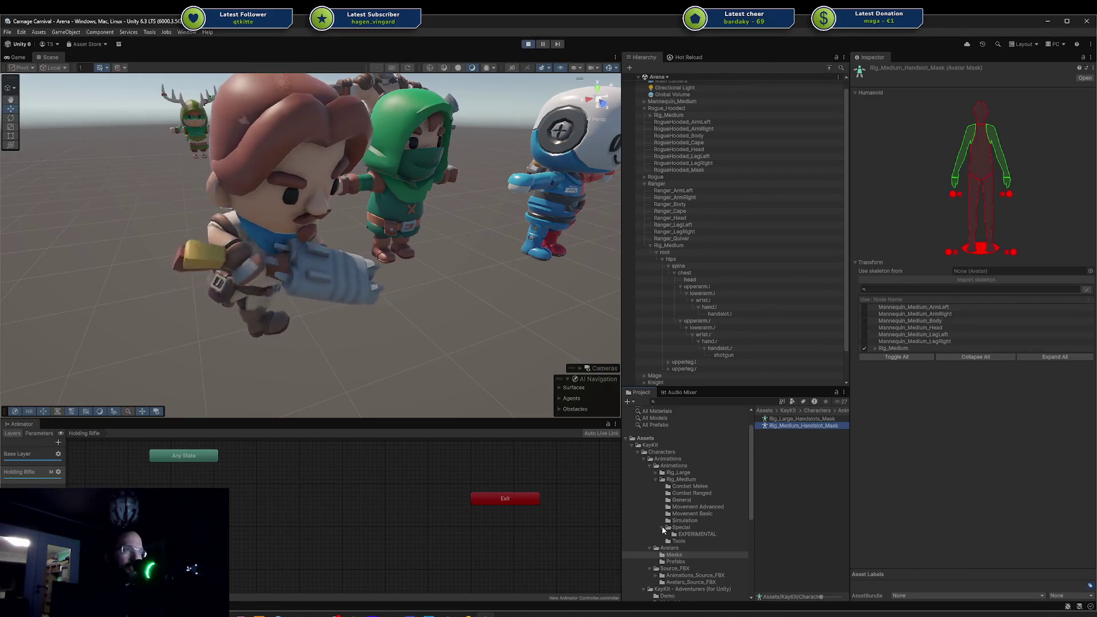
{"action": "scroll", "coordinate": [682, 556], "scroll_direction": "down", "scroll_amount": 5}
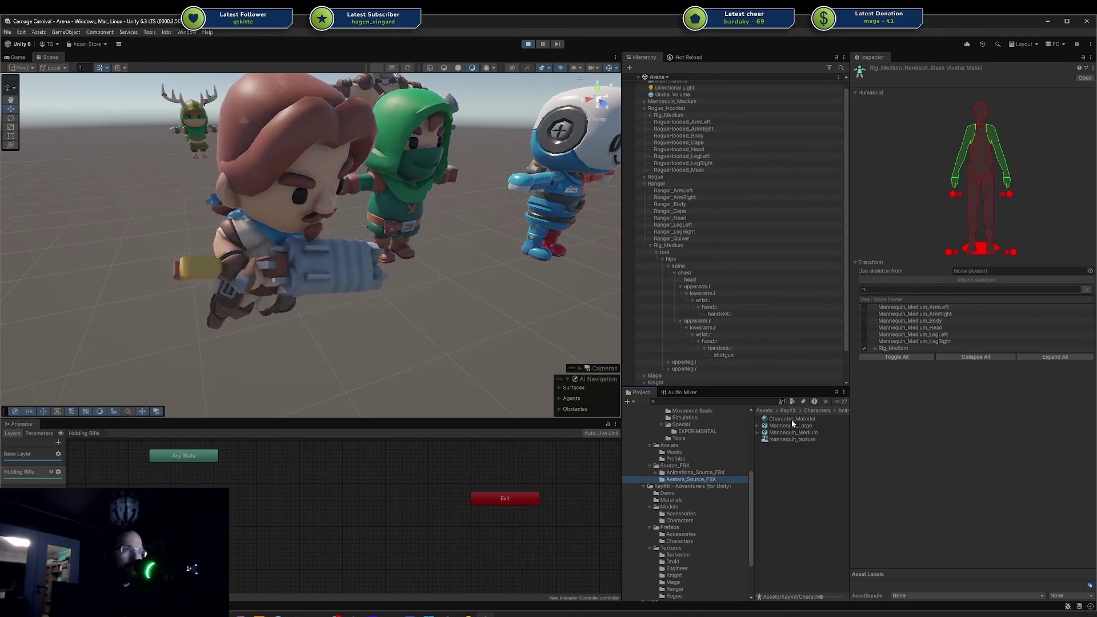
{"action": "left_click", "coordinate": [792, 419]}
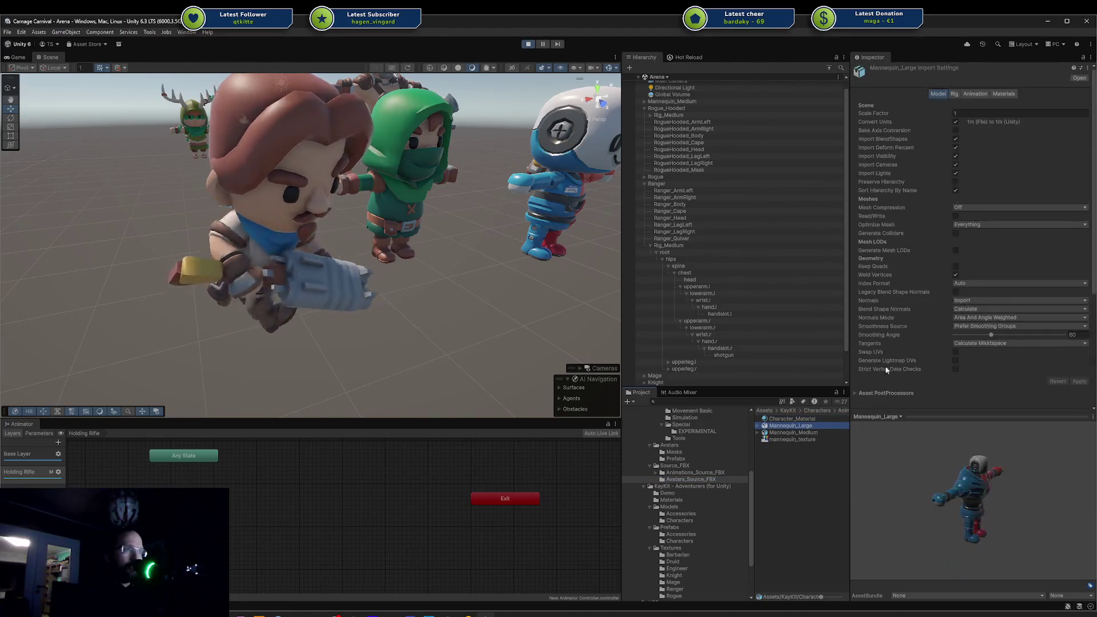
Review Mannequin_Large's Model, Rig, Animation and Materials import tabs, ending on Rig.
{"action": "left_click", "coordinate": [950, 94]}
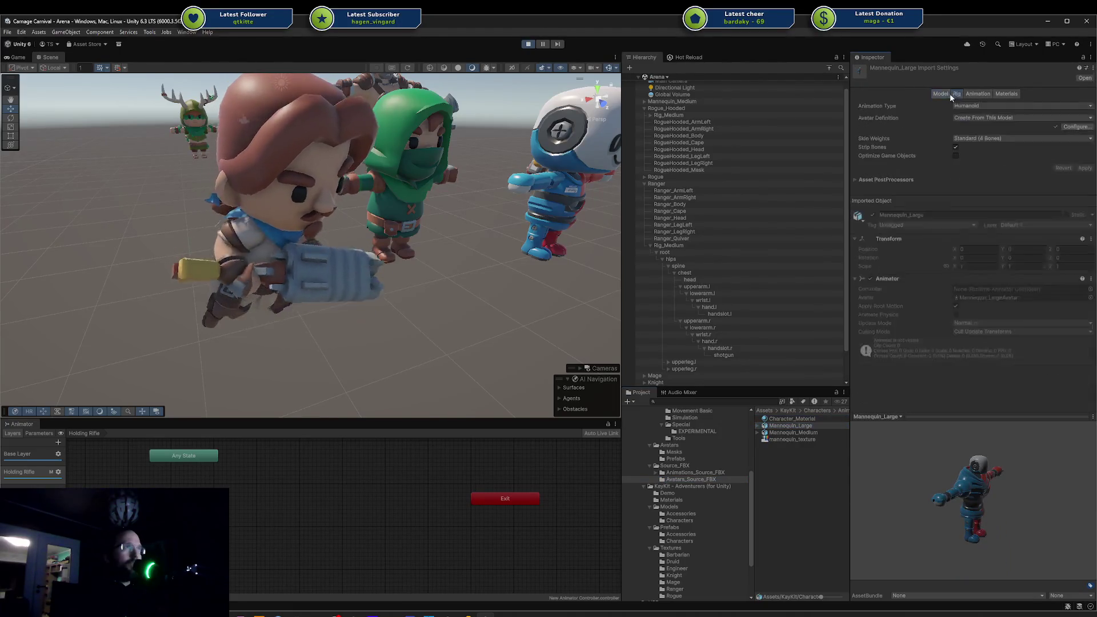
{"action": "left_click", "coordinate": [975, 94]}
{"action": "left_click", "coordinate": [1001, 92]}
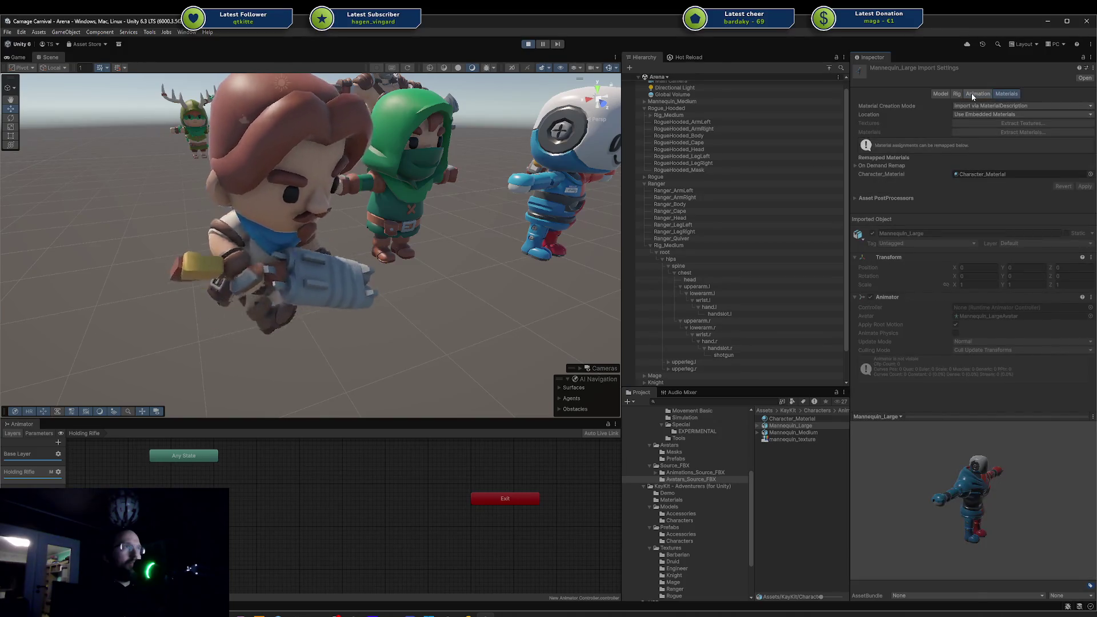
{"action": "left_click", "coordinate": [943, 95]}
{"action": "left_click", "coordinate": [952, 94]}
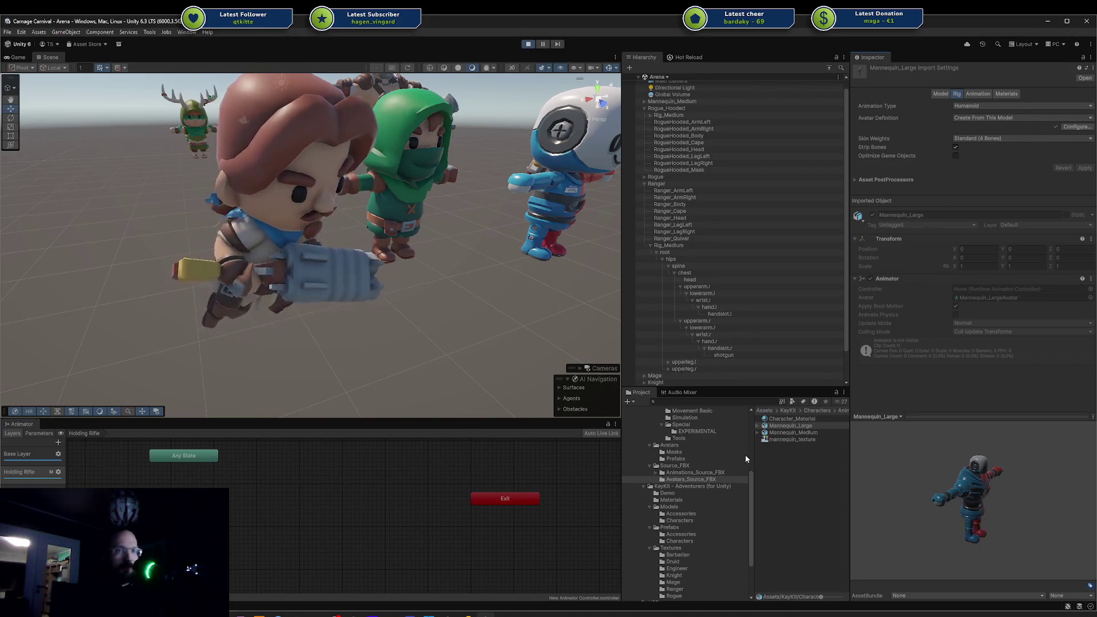
Move from Avatars_Source_FBX up to the Source_FBX folder.
{"action": "left_click", "coordinate": [702, 479]}
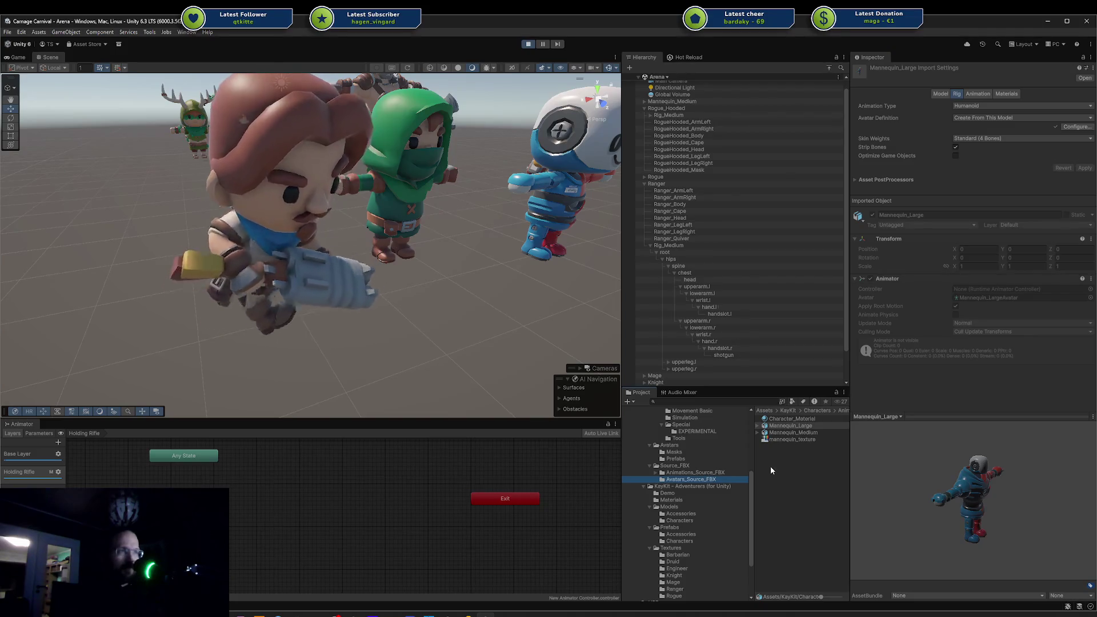
{"action": "left_click", "coordinate": [687, 466]}
{"action": "scroll", "coordinate": [720, 446], "scroll_direction": "up", "scroll_amount": 3}
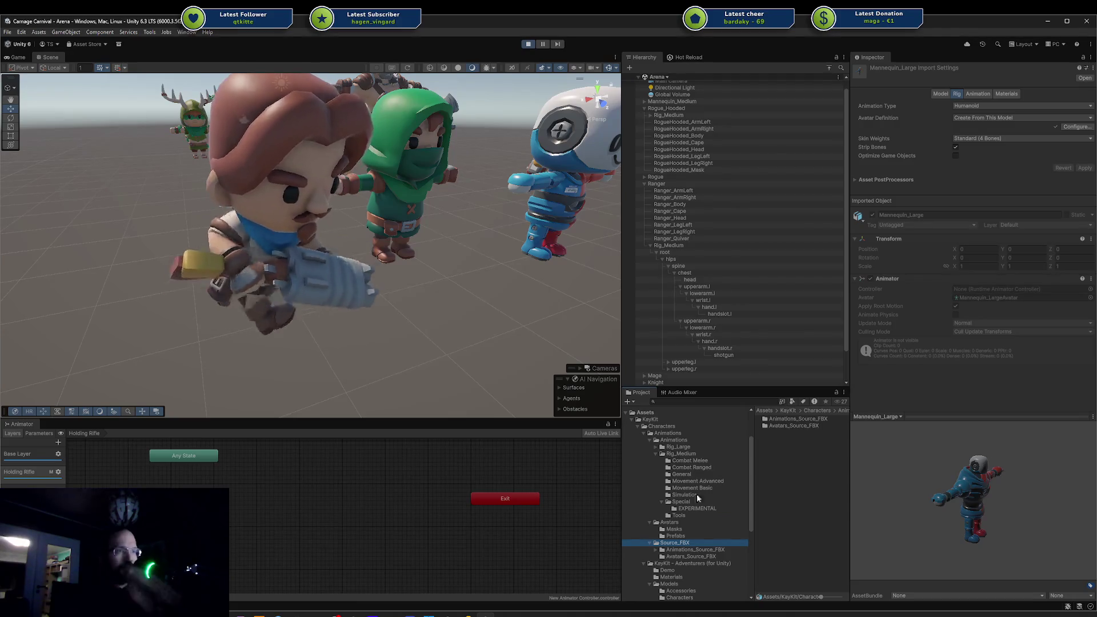
Open the Masks folder and select Rig_Medium_Handslot_Mask, cancelling an accidental rename.
{"action": "left_click", "coordinate": [677, 536]}
{"action": "left_click", "coordinate": [680, 530]}
{"action": "left_click", "coordinate": [796, 426]}
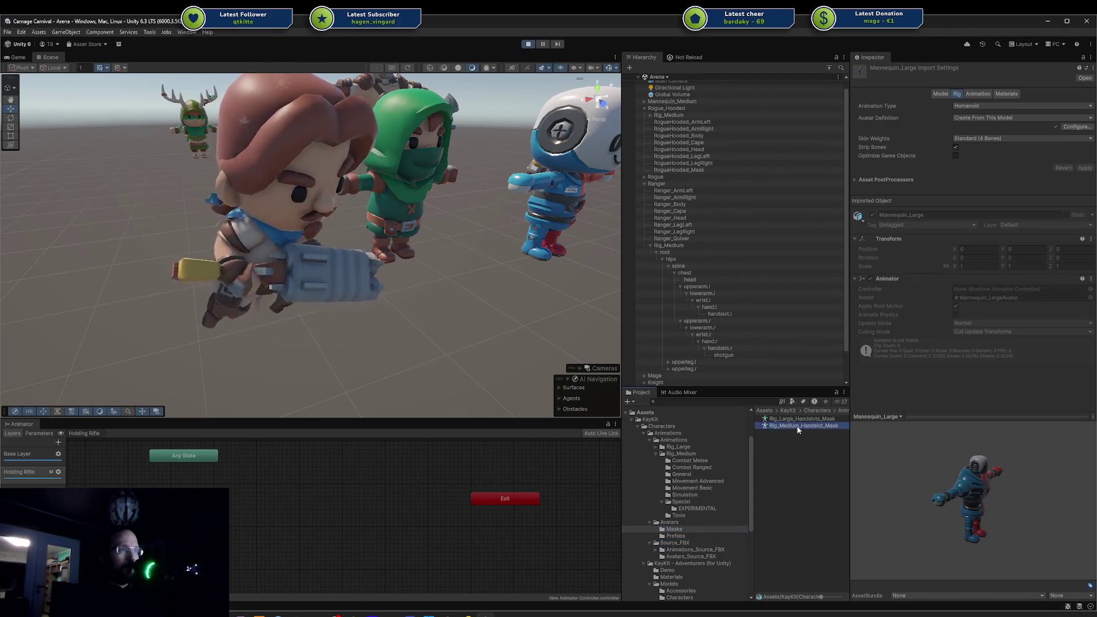
{"action": "left_click", "coordinate": [796, 425]}
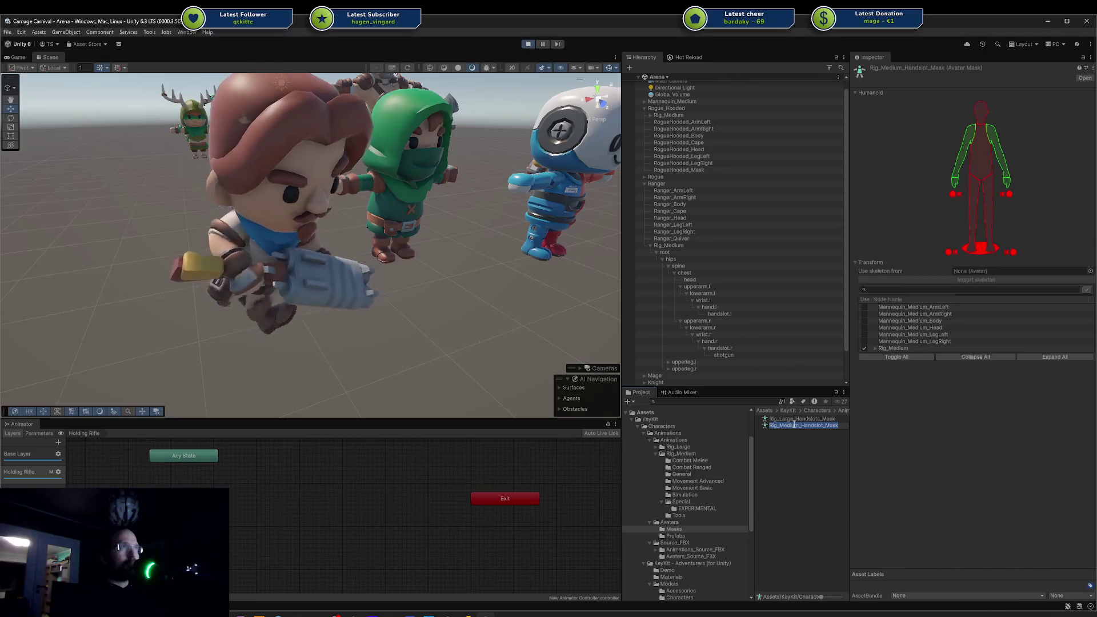
{"action": "key", "text": "Escape"}
Compare Rig_Medium_Handslot_Mask with Rig_Large_Handslots_Mask, finishing on Rig_Large_Handslots_Mask.
{"action": "left_click", "coordinate": [791, 418]}
{"action": "left_click", "coordinate": [784, 425]}
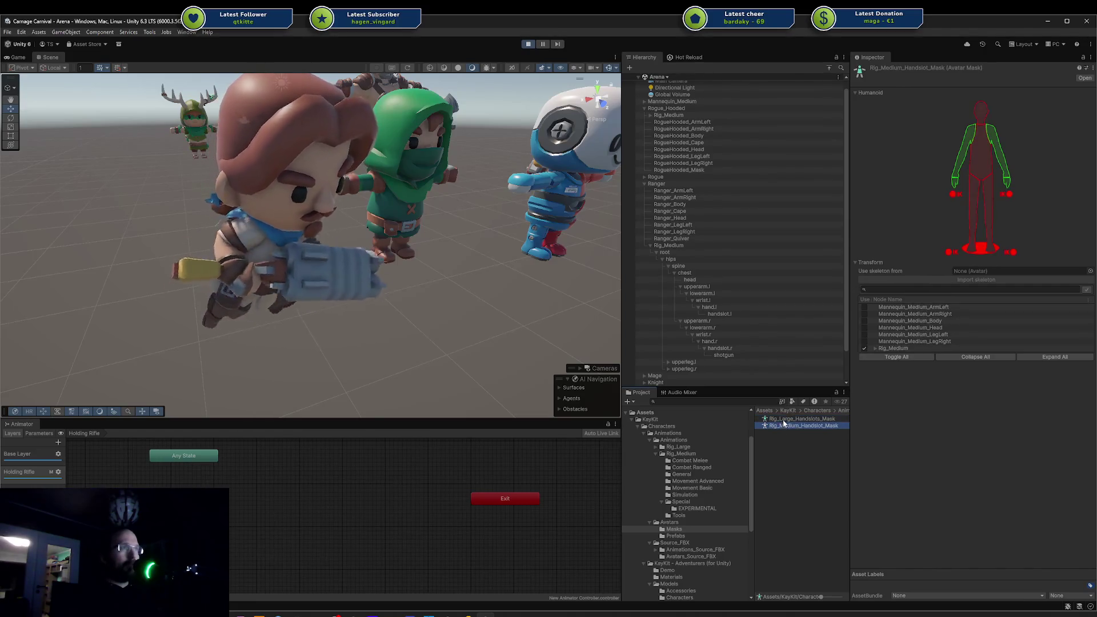
{"action": "left_click", "coordinate": [783, 420]}
{"action": "left_click", "coordinate": [781, 426]}
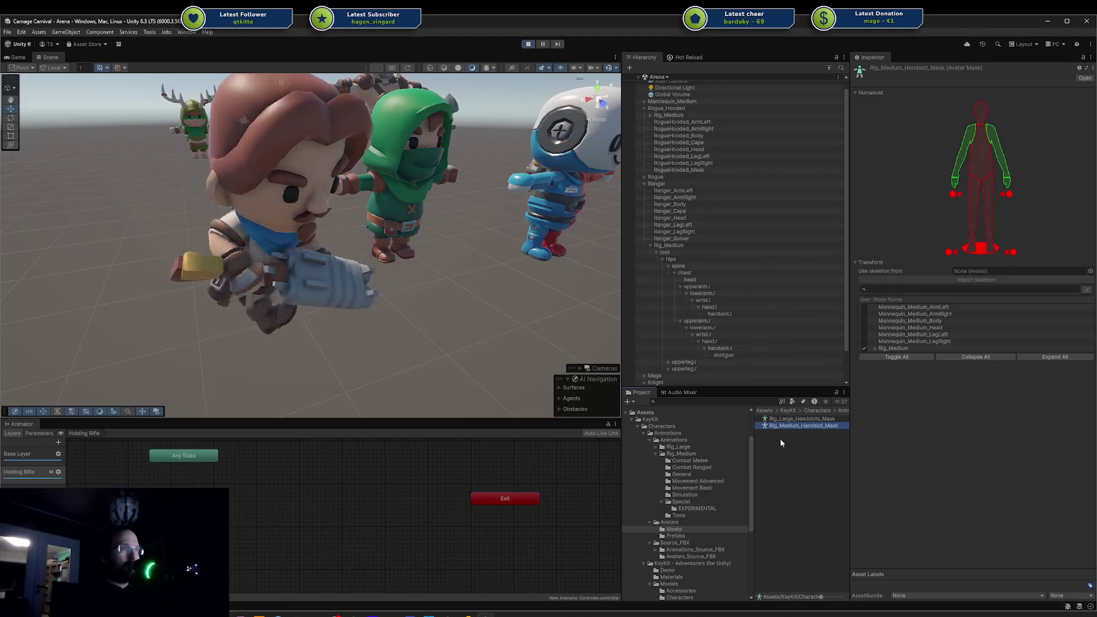
{"action": "left_click", "coordinate": [786, 445]}
{"action": "left_click", "coordinate": [783, 426]}
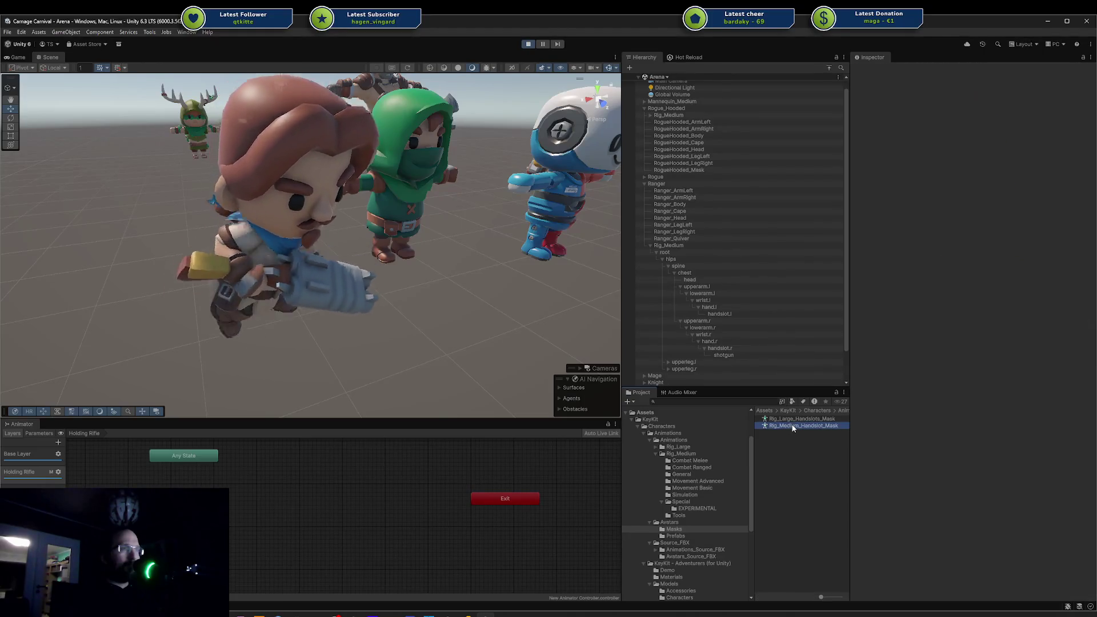
{"action": "left_click", "coordinate": [683, 529]}
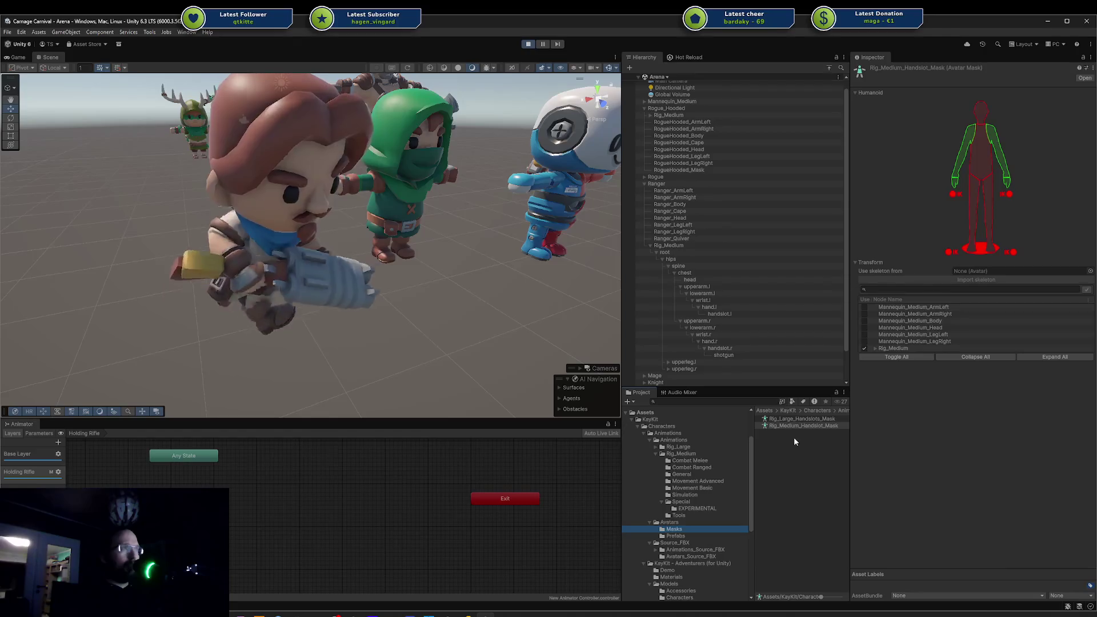
{"action": "left_click", "coordinate": [791, 425]}
{"action": "left_click", "coordinate": [790, 419]}
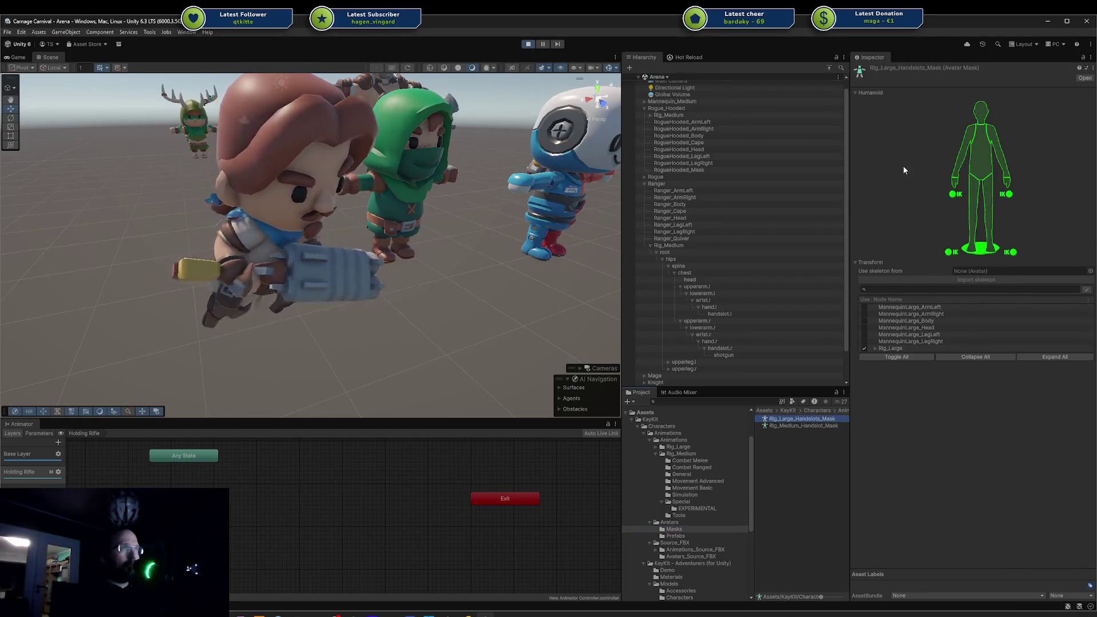
Create a New Avatar Mask in the Masks folder.
{"action": "right_click", "coordinate": [810, 458]}
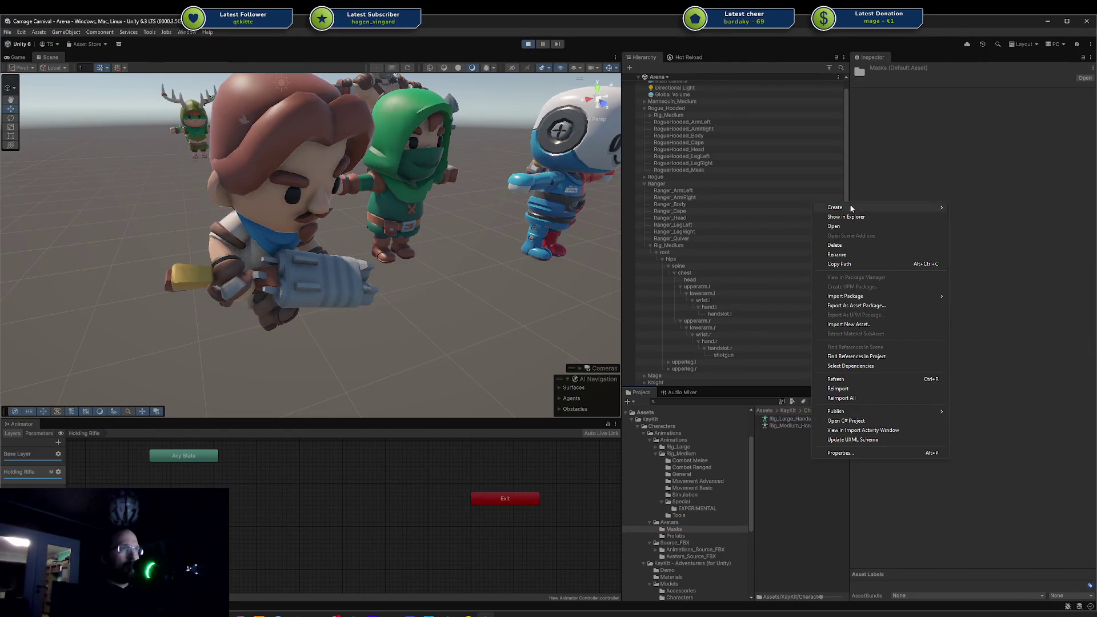
{"action": "mouse_move", "coordinate": [891, 207]}
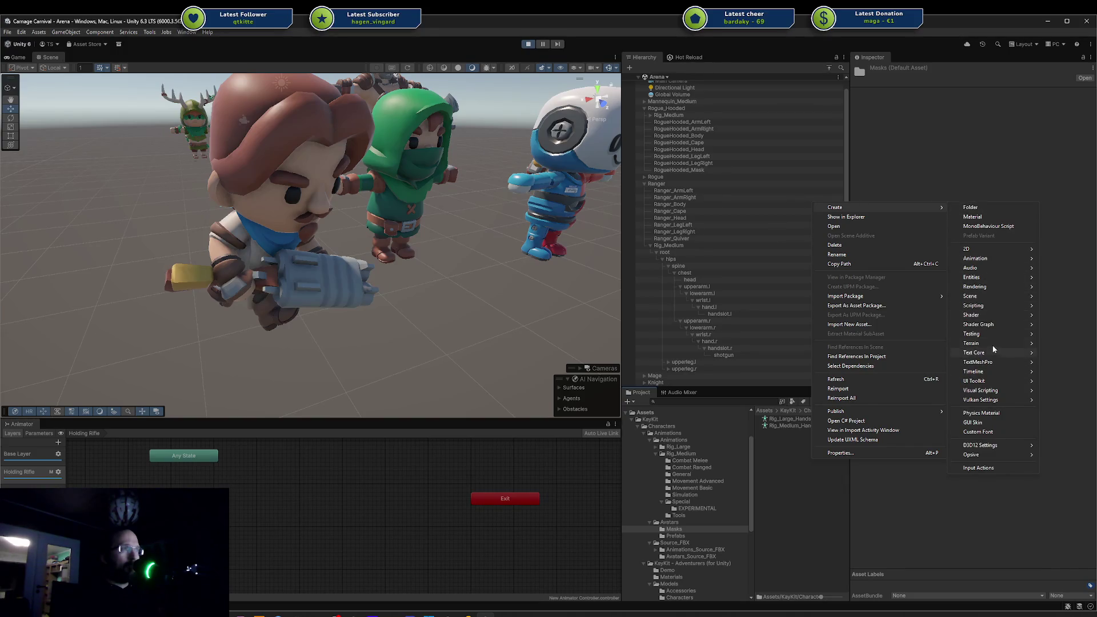
{"action": "mouse_move", "coordinate": [995, 259]}
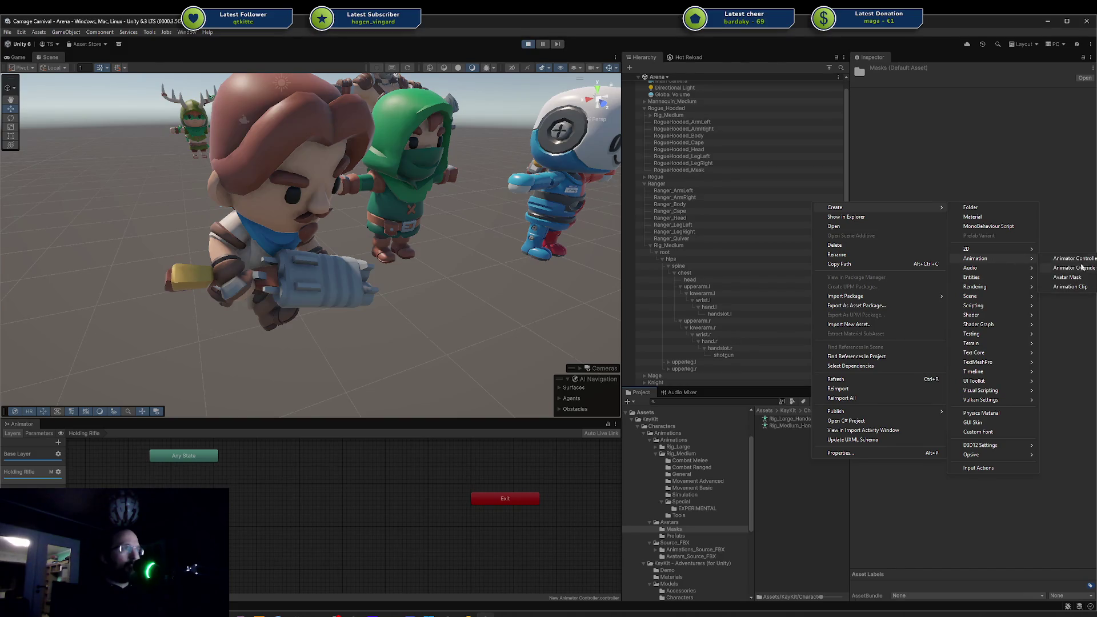
{"action": "left_click", "coordinate": [1074, 277]}
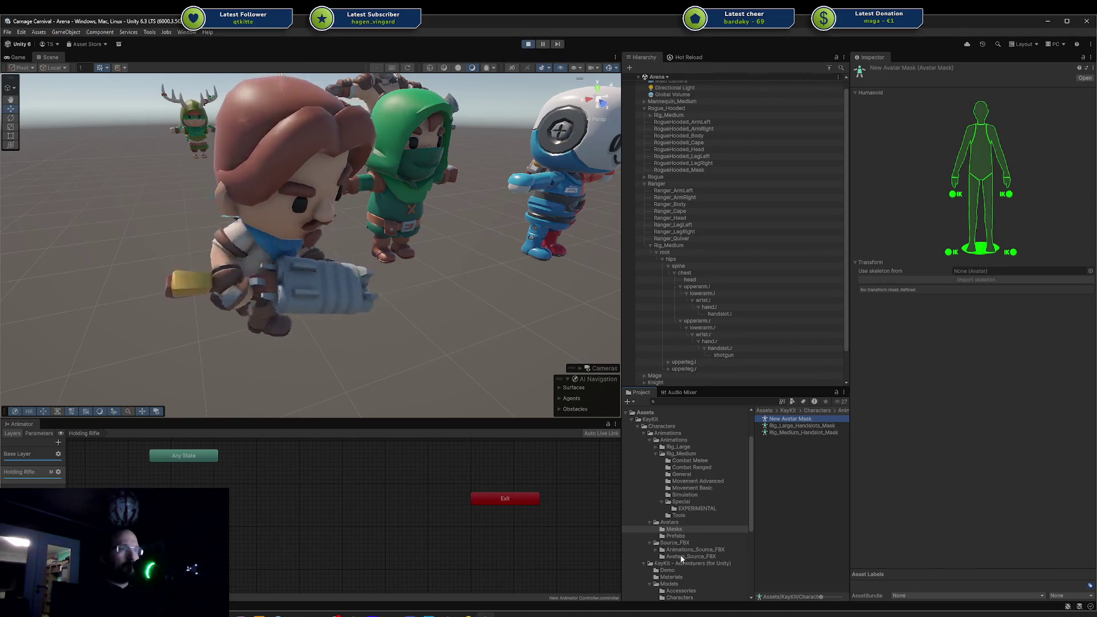
Browse Animations_Source_FBX > Rig_Medium and expand Rig_Medium_MovementAdvanced.
{"action": "left_click", "coordinate": [656, 549]}
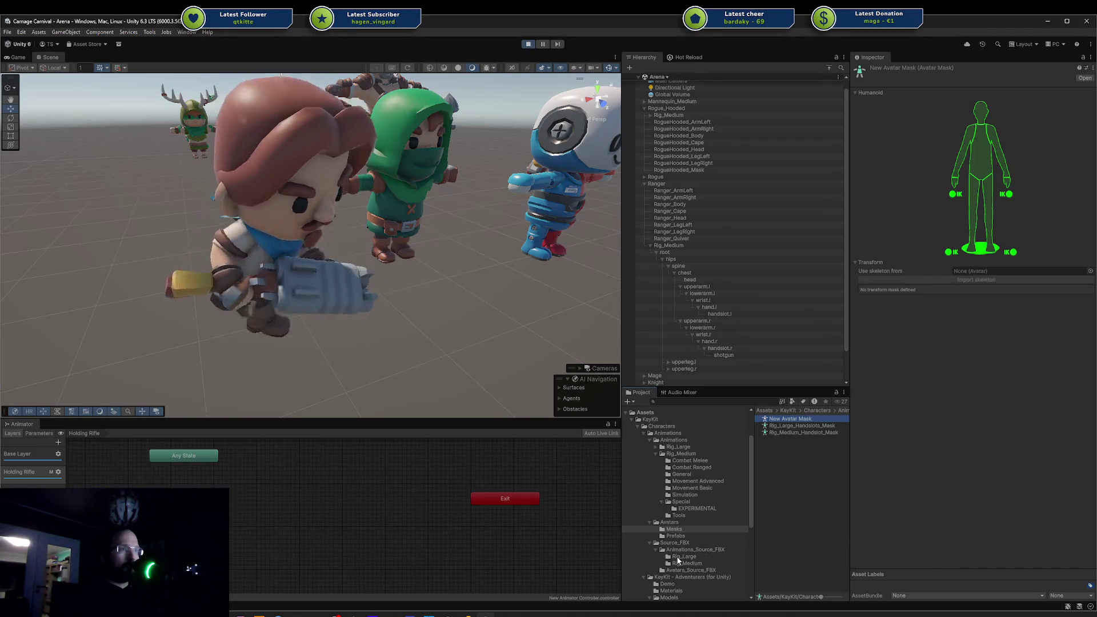
{"action": "left_click", "coordinate": [683, 556]}
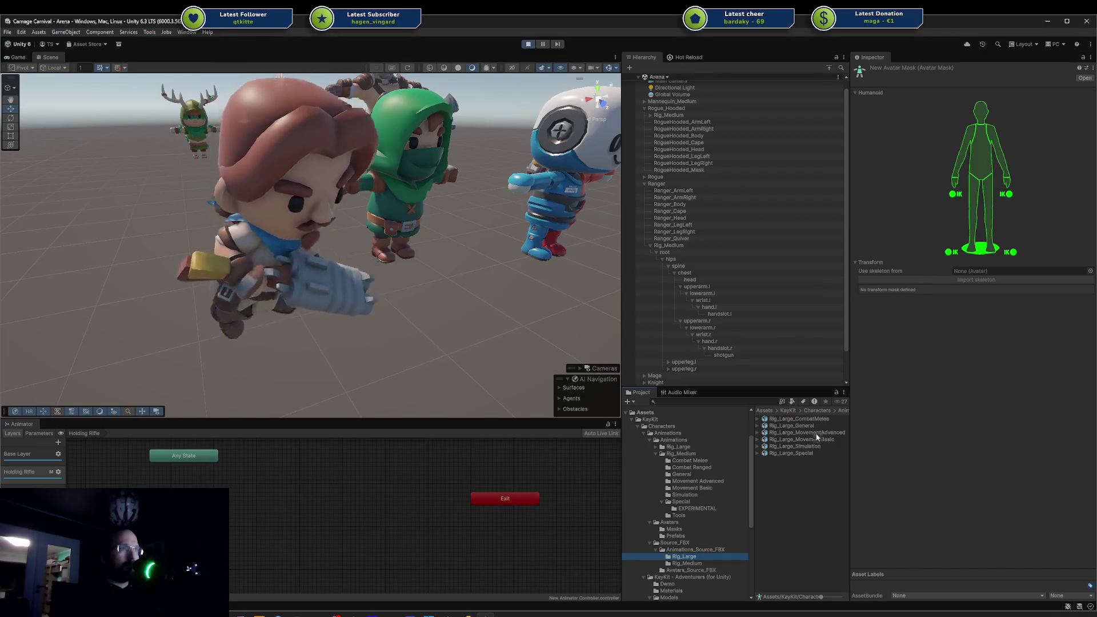
{"action": "left_click", "coordinate": [698, 563]}
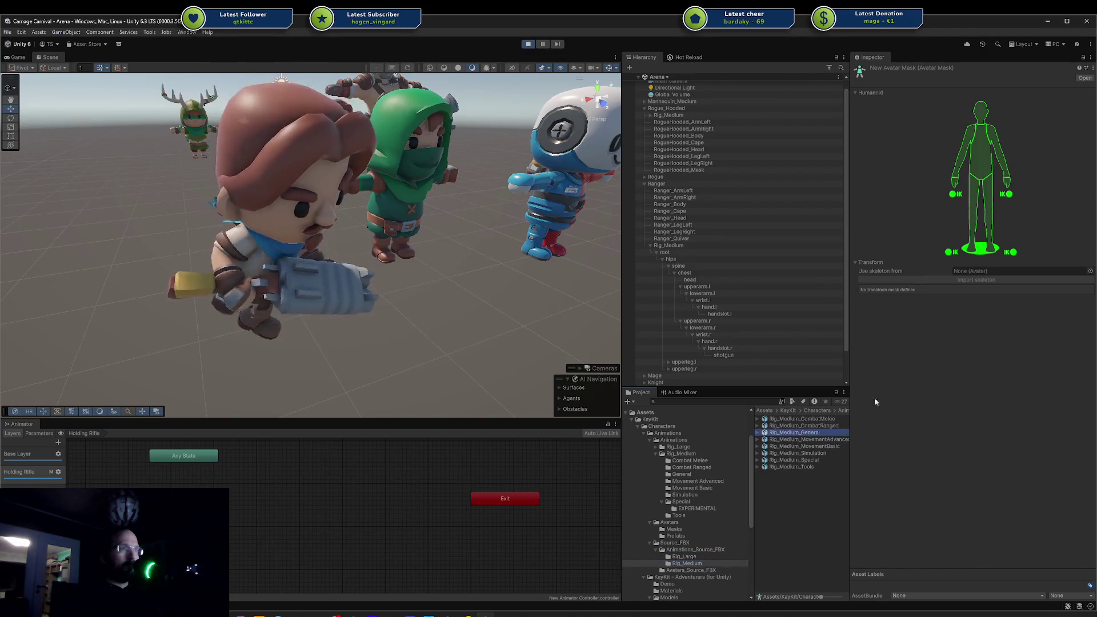
{"action": "left_click", "coordinate": [758, 439]}
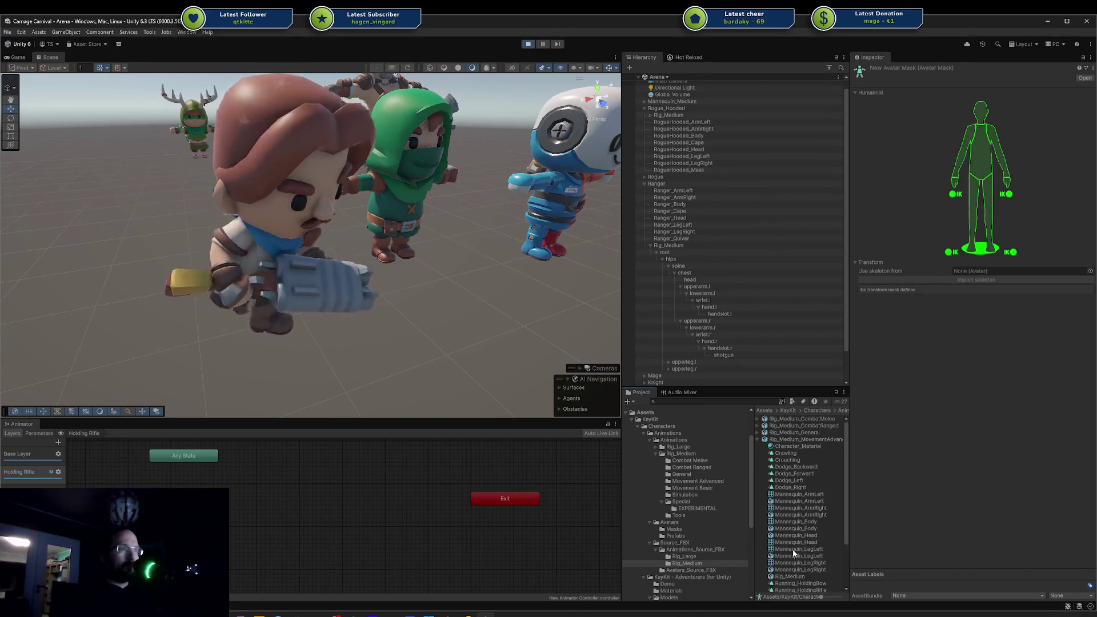
{"action": "scroll", "coordinate": [793, 550], "scroll_direction": "down", "scroll_amount": 3}
{"action": "scroll", "coordinate": [793, 548], "scroll_direction": "up", "scroll_amount": 2}
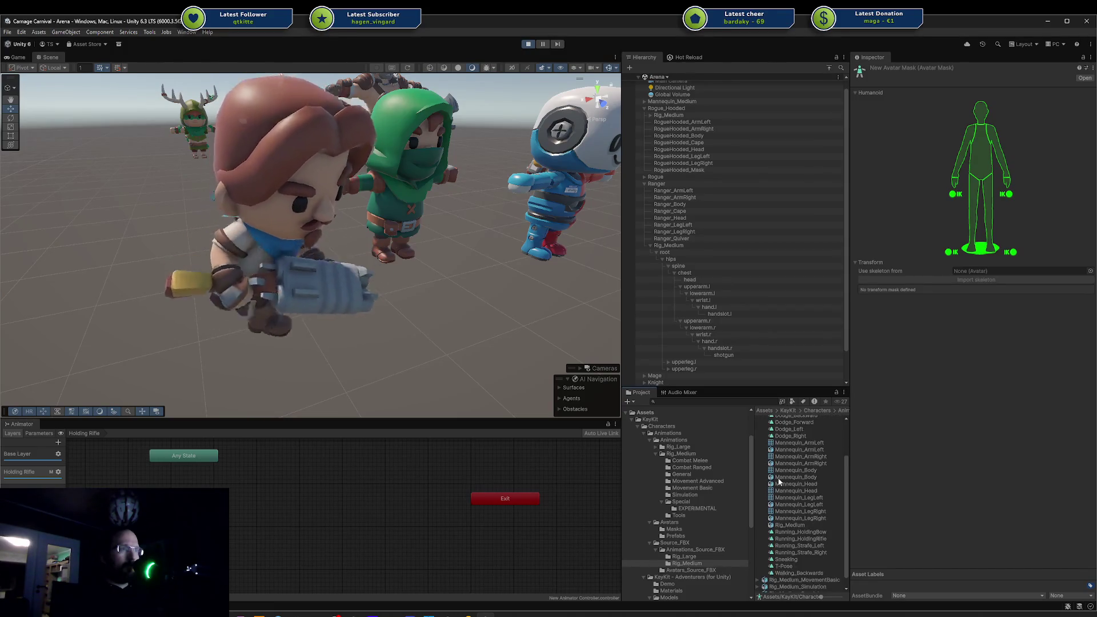
Check the Ranger model's rig settings to find its source avatar, Rig_Medium_Avatar.
{"action": "scroll", "coordinate": [799, 503], "scroll_direction": "up", "scroll_amount": 5}
{"action": "left_click", "coordinate": [758, 465]}
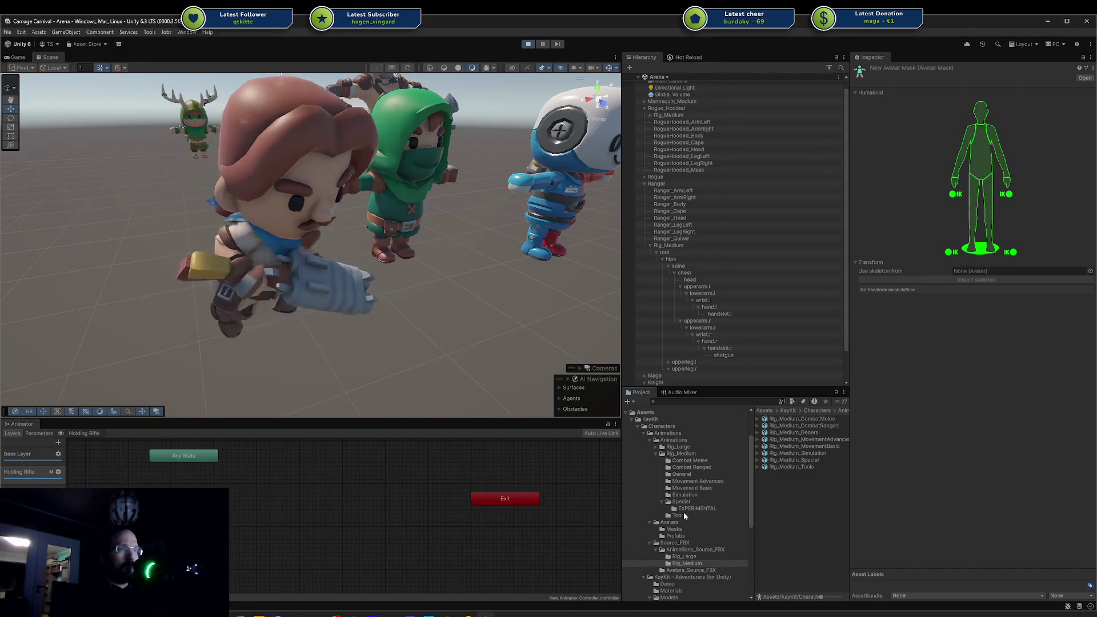
{"action": "scroll", "coordinate": [680, 499], "scroll_direction": "down", "scroll_amount": 3}
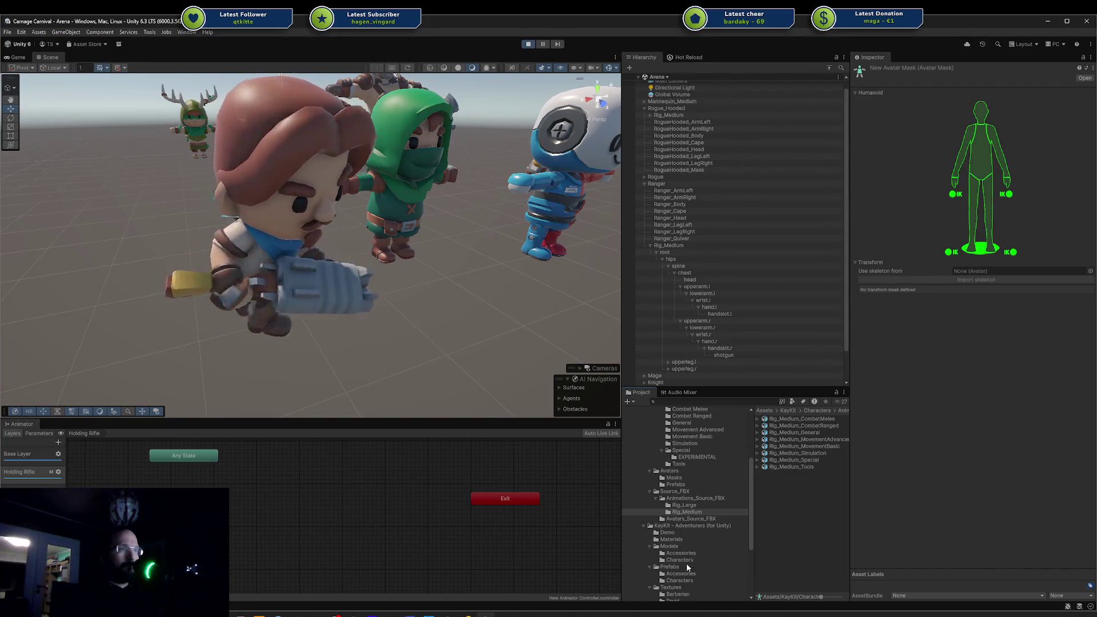
{"action": "left_click", "coordinate": [688, 558]}
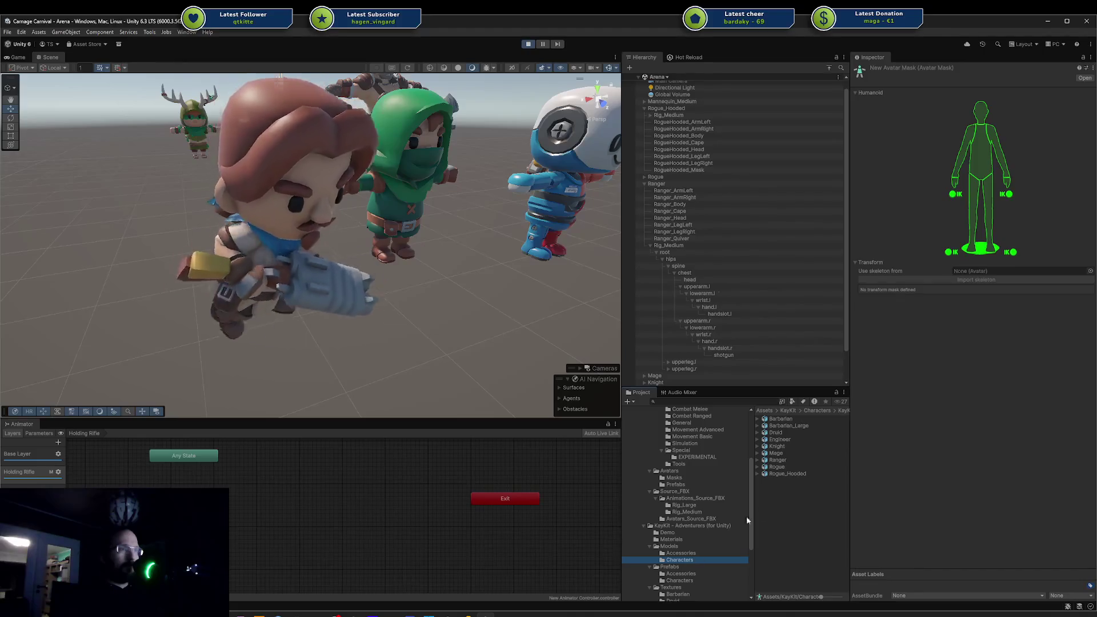
{"action": "left_click", "coordinate": [757, 460]}
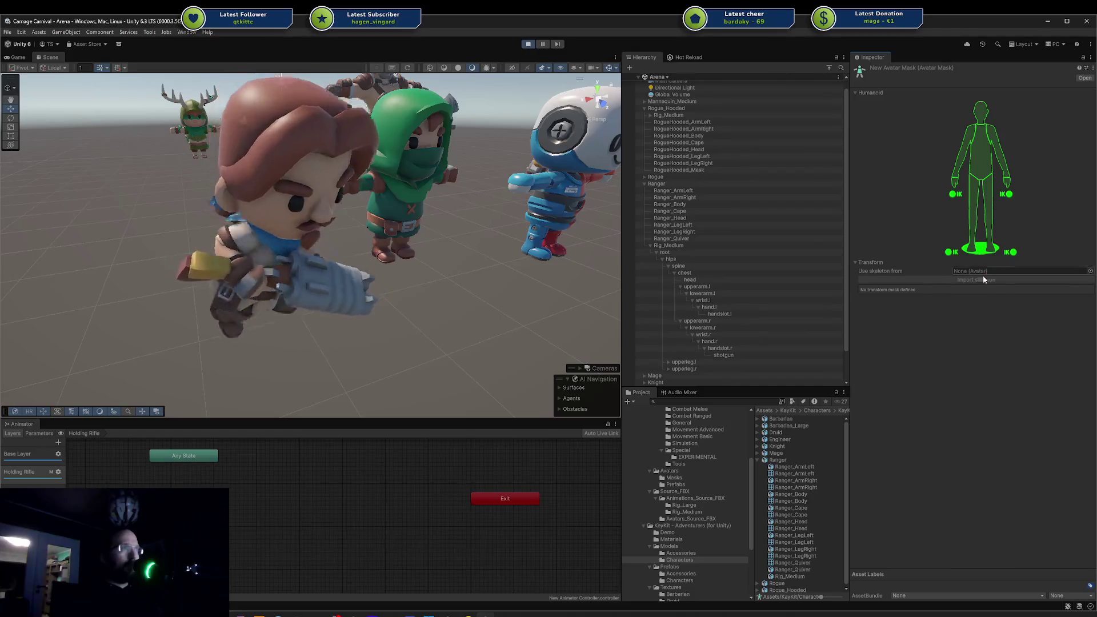
{"action": "left_click", "coordinate": [784, 461]}
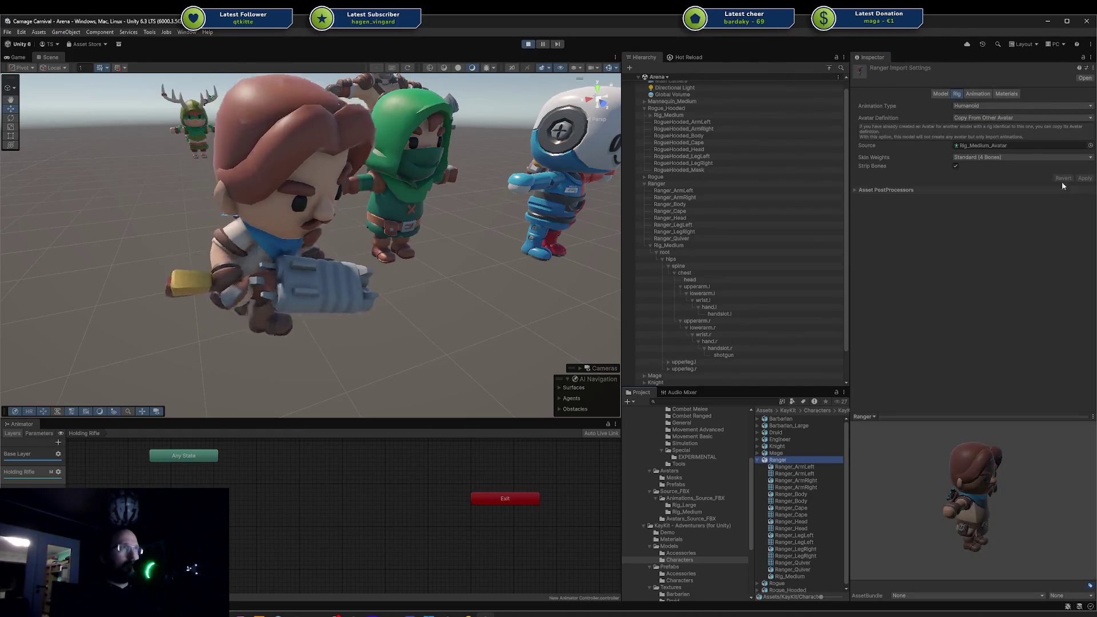
{"action": "left_click", "coordinate": [1001, 146]}
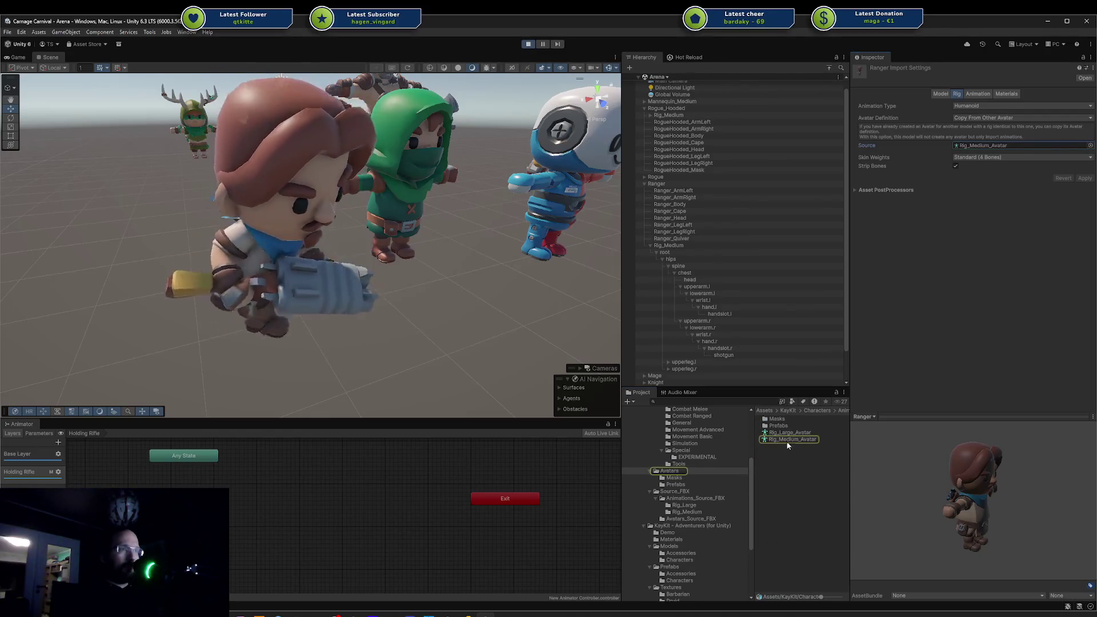
Set Rig_Medium_Avatar as the New Avatar Mask's 'Use skeleton from' source.
{"action": "left_click", "coordinate": [791, 439]}
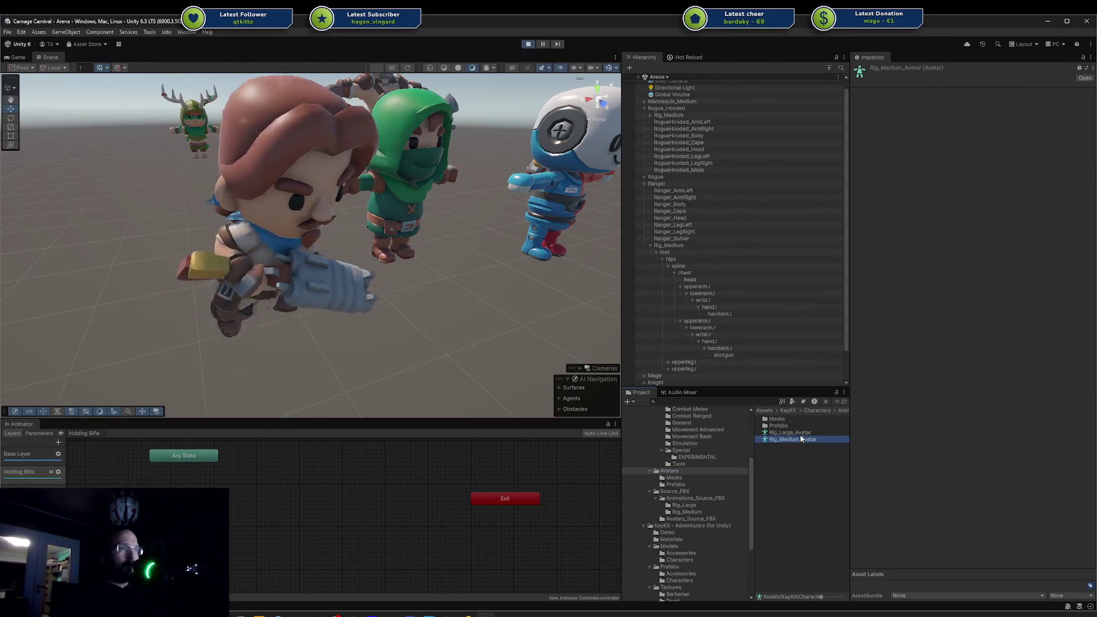
{"action": "left_click", "coordinate": [791, 433]}
{"action": "left_click", "coordinate": [789, 439]}
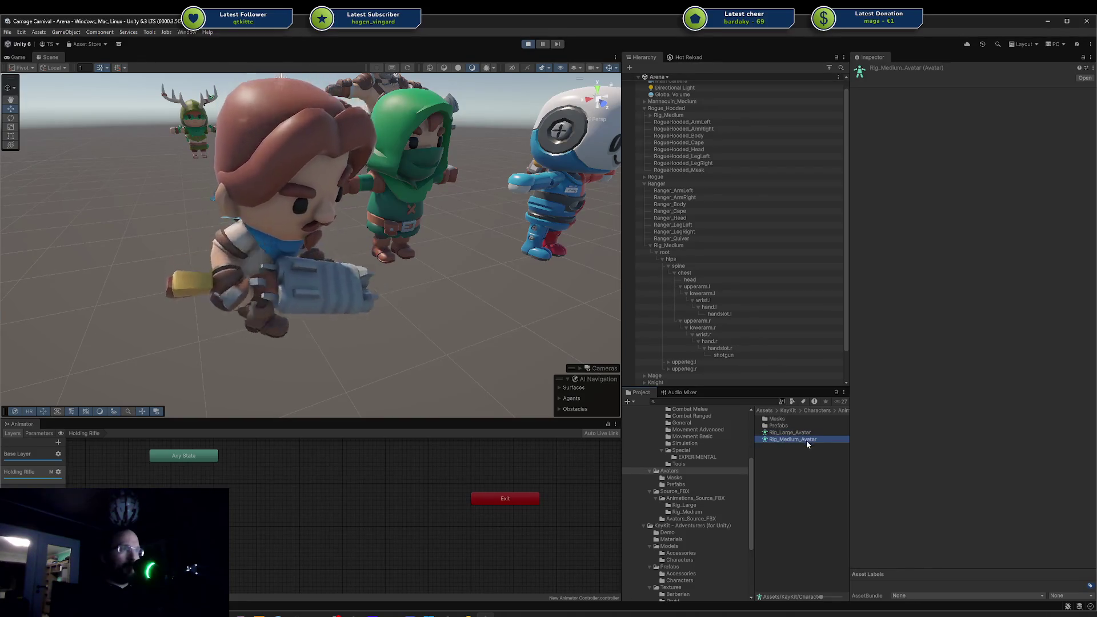
{"action": "scroll", "coordinate": [714, 453], "scroll_direction": "up", "scroll_amount": 2}
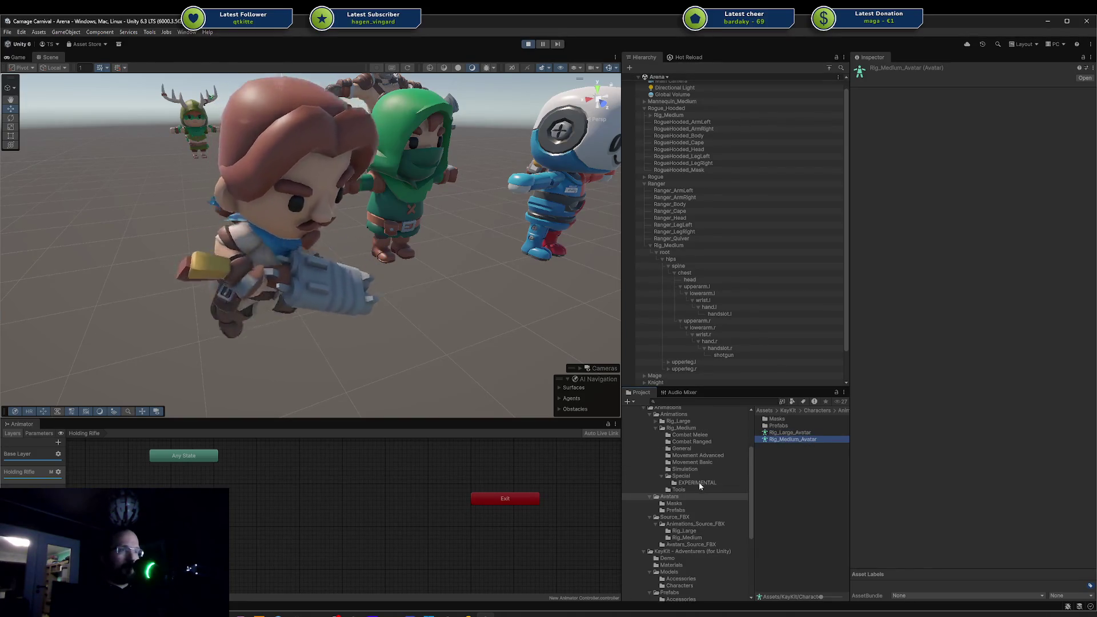
{"action": "left_click", "coordinate": [674, 504]}
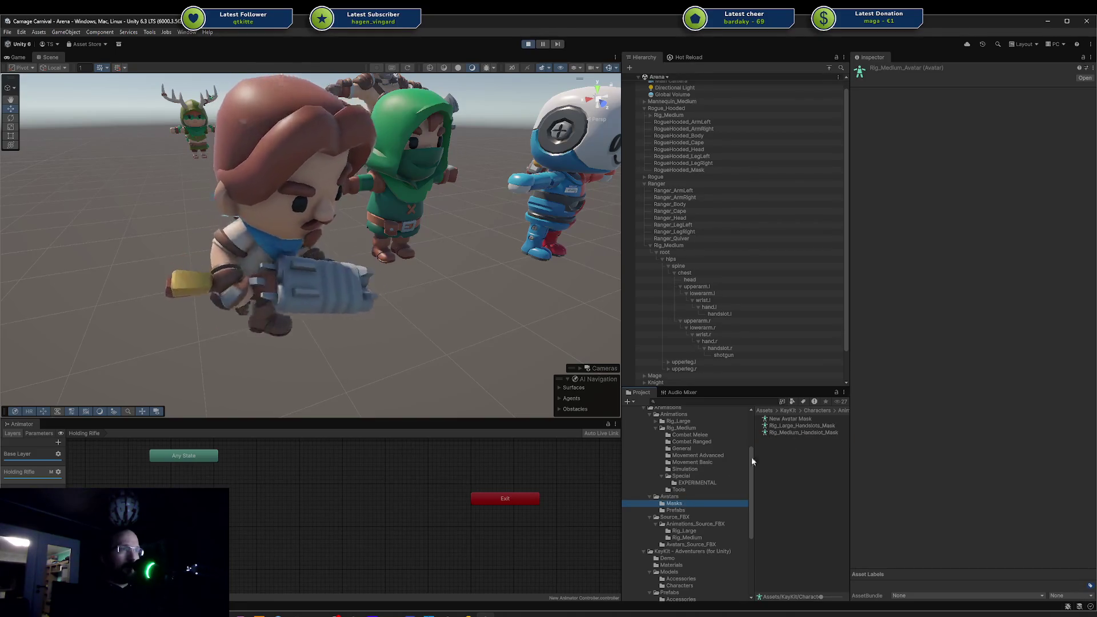
{"action": "left_click", "coordinate": [786, 420]}
{"action": "left_click", "coordinate": [693, 496]}
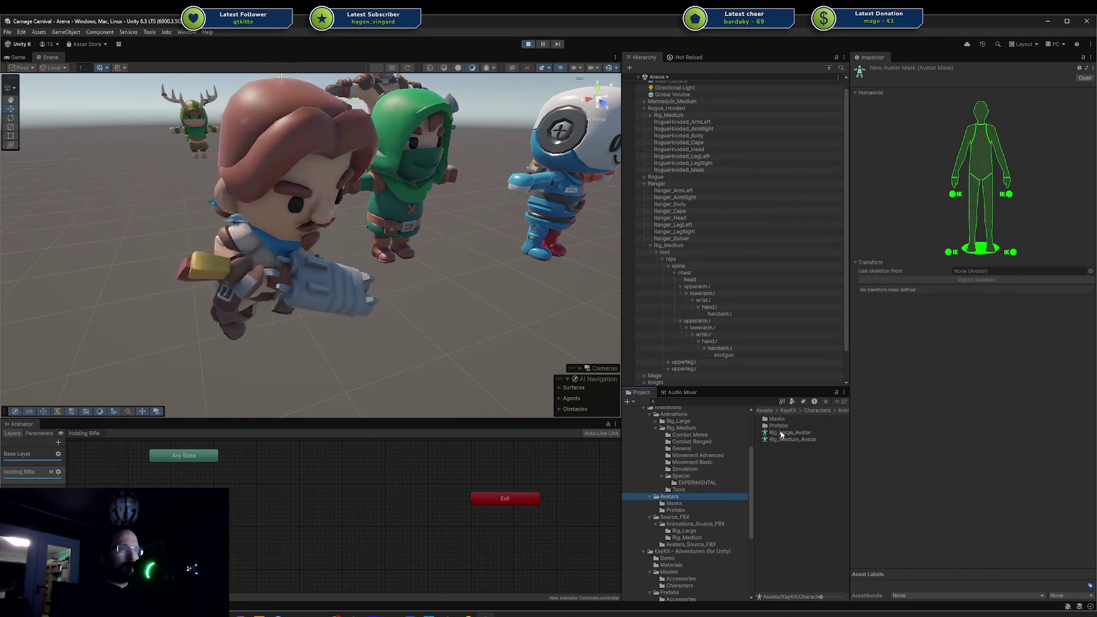
{"action": "mouse_move", "coordinate": [777, 439]}
{"action": "left_mouse_down"}
{"action": "mouse_move", "coordinate": [911, 362]}
{"action": "mouse_move", "coordinate": [977, 272]}
{"action": "left_mouse_up"}
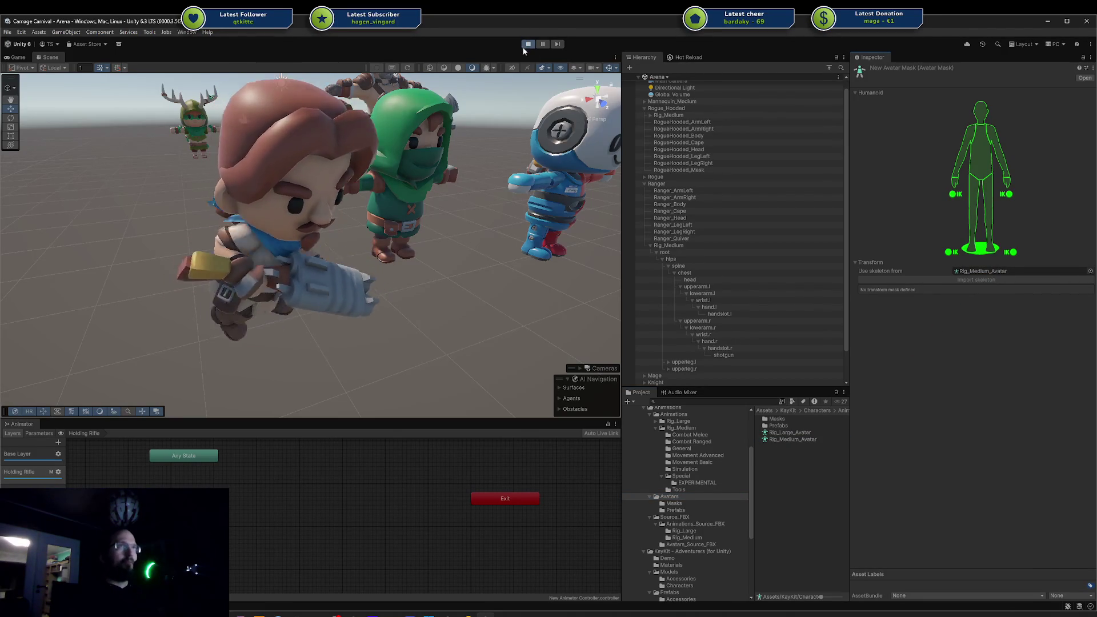
Exit Play mode and reassign Rig_Medium_Avatar as the mask's skeleton source.
{"action": "key", "text": "ctrl+p"}
{"action": "left_click", "coordinate": [968, 269]}
{"action": "left_click_drag", "start_coordinate": [962, 313], "coordinate": [984, 270]}
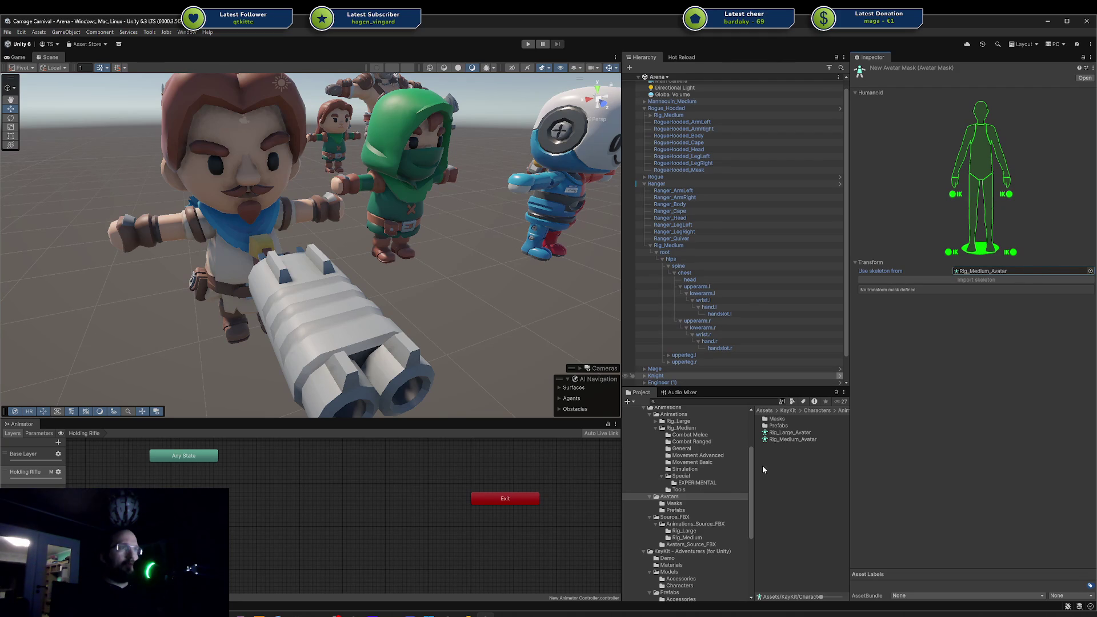
Delete the New Avatar Mask from the Masks folder, confirming the dialog.
{"action": "left_click", "coordinate": [682, 504]}
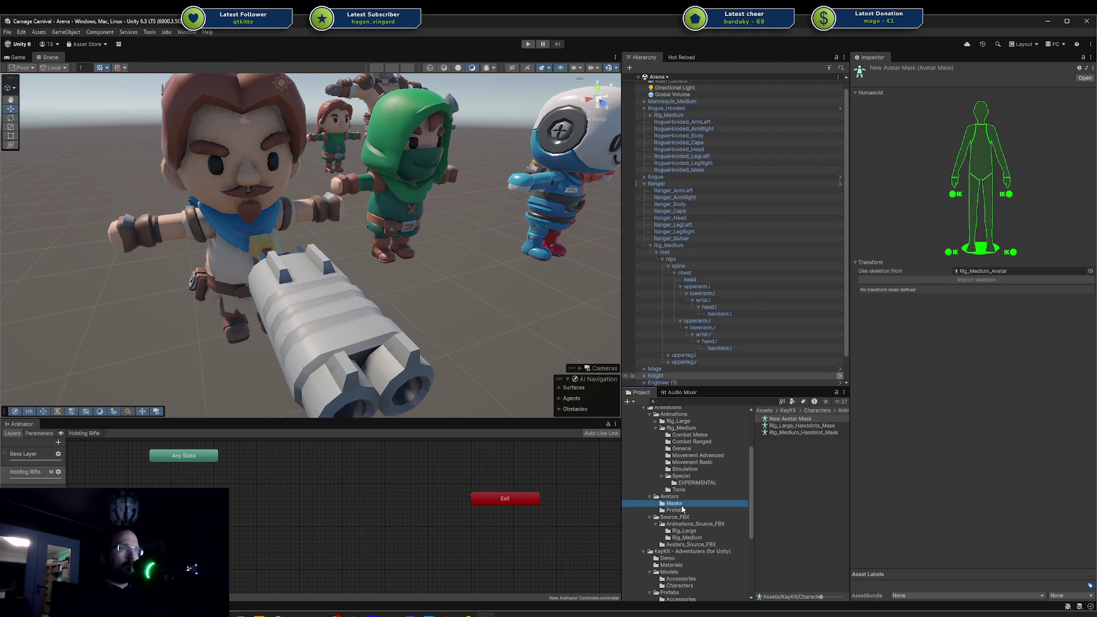
{"action": "left_click", "coordinate": [793, 426]}
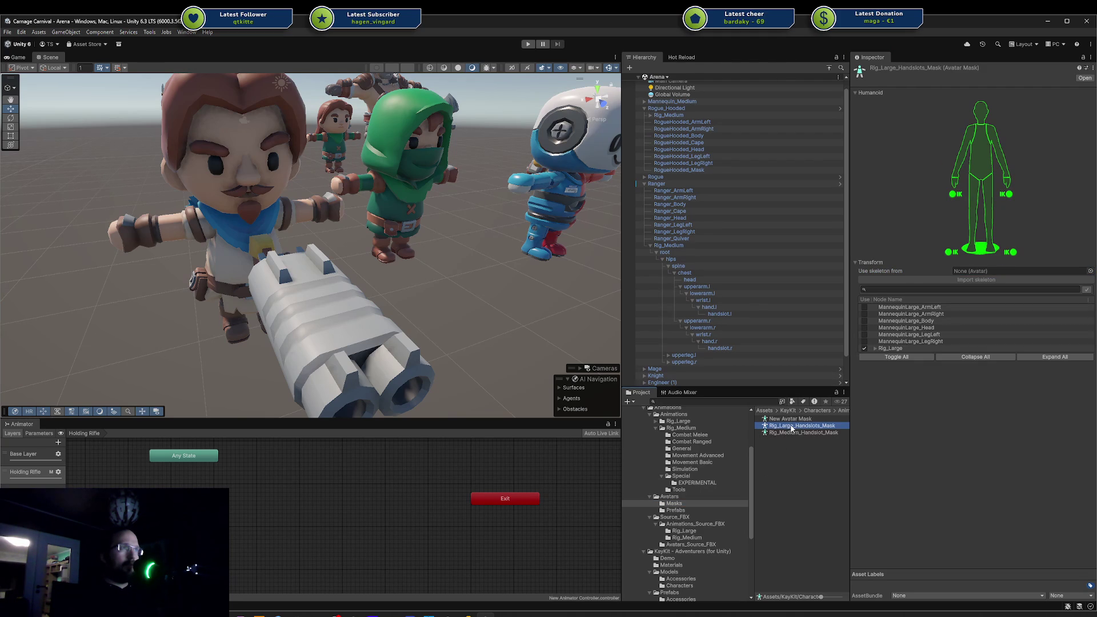
{"action": "left_click", "coordinate": [789, 419]}
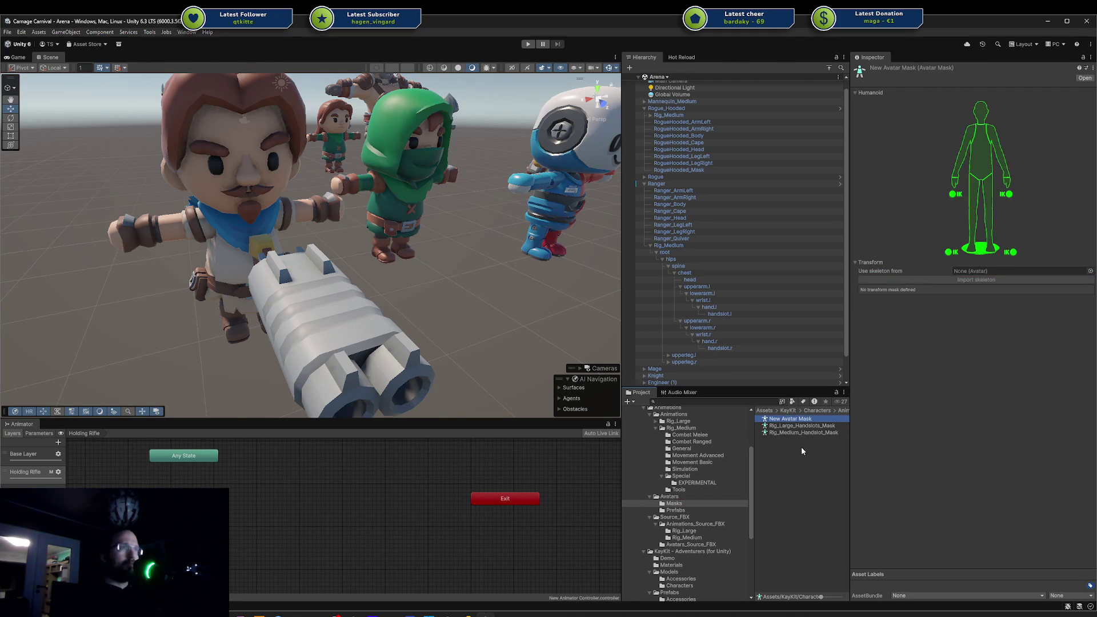
{"action": "key", "text": "Delete"}
{"action": "key", "text": "Return"}
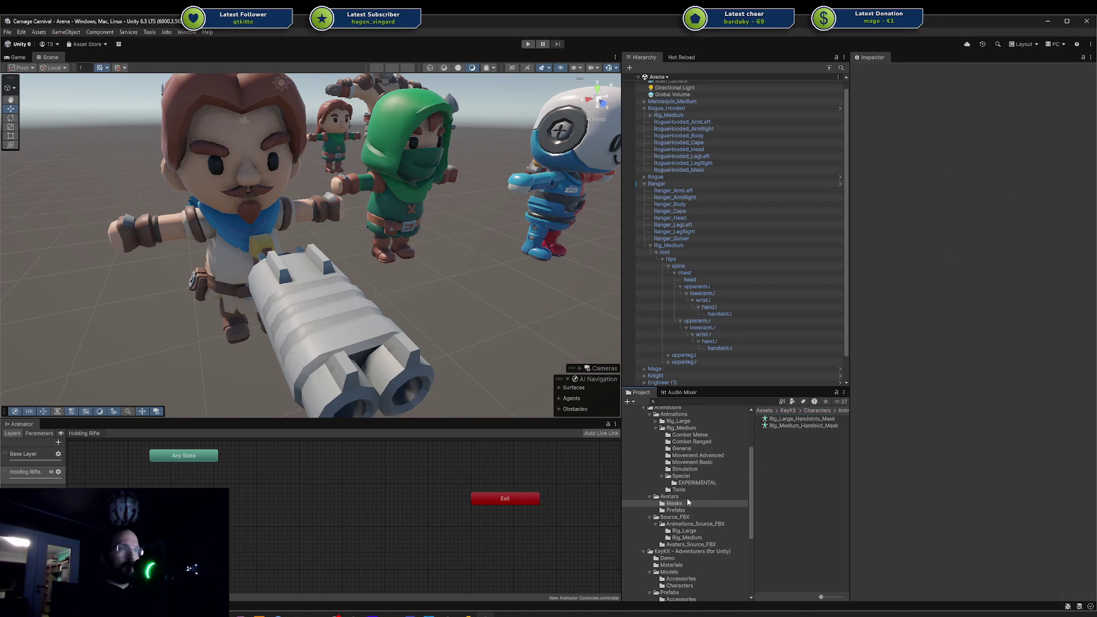
{"action": "left_click", "coordinate": [687, 497]}
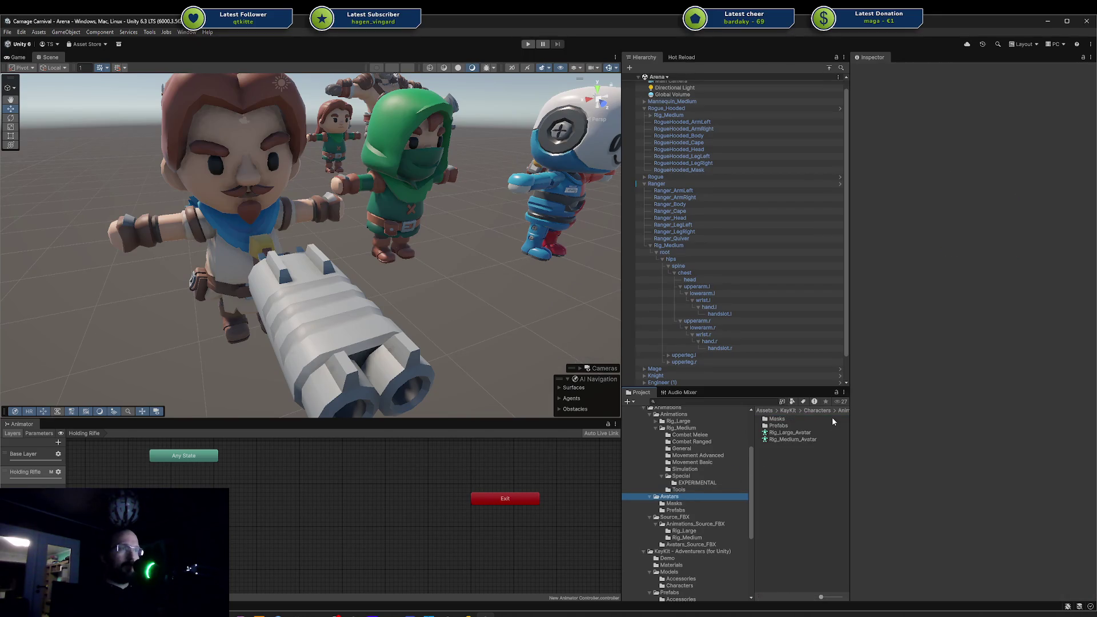
{"action": "right_click", "coordinate": [784, 438]}
{"action": "mouse_move", "coordinate": [860, 188]}
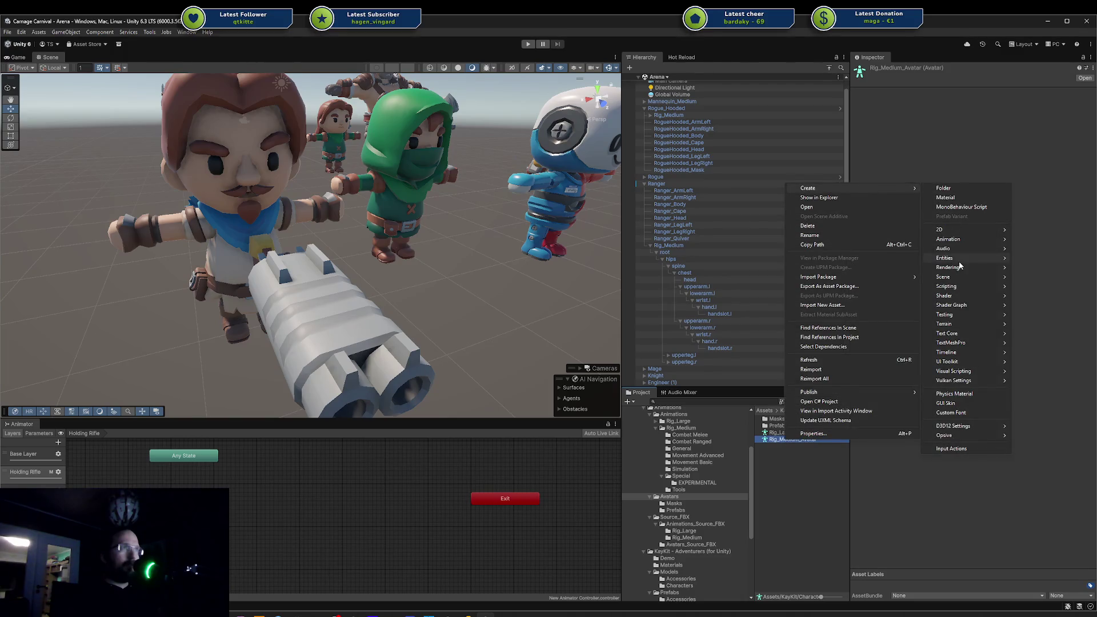
{"action": "mouse_move", "coordinate": [959, 239]}
{"action": "left_click", "coordinate": [1039, 258]}
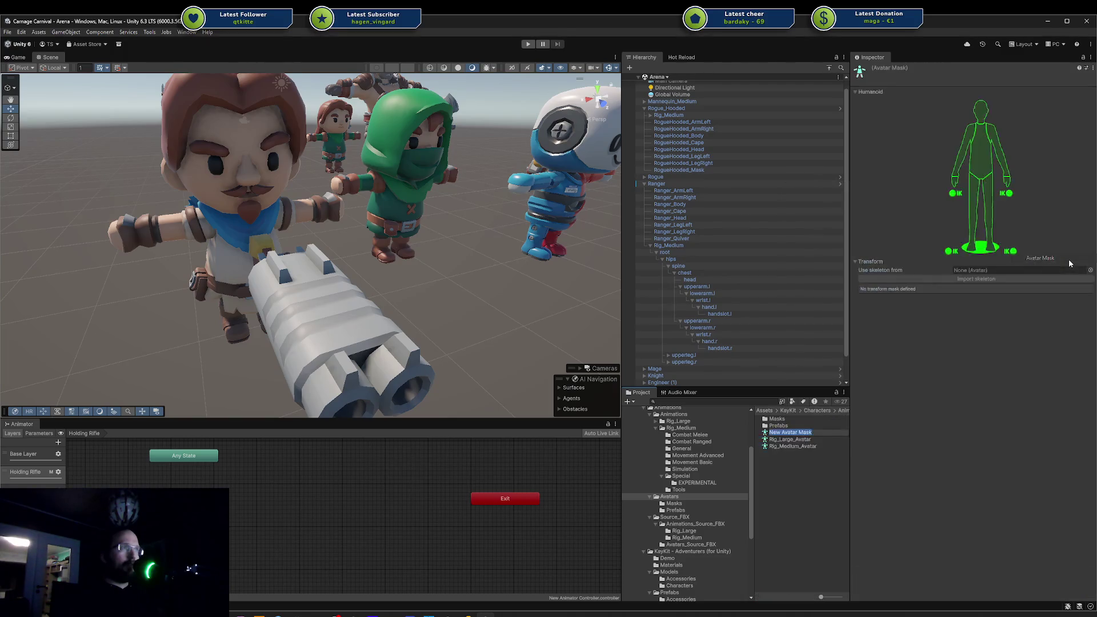
{"action": "key", "text": "Return"}
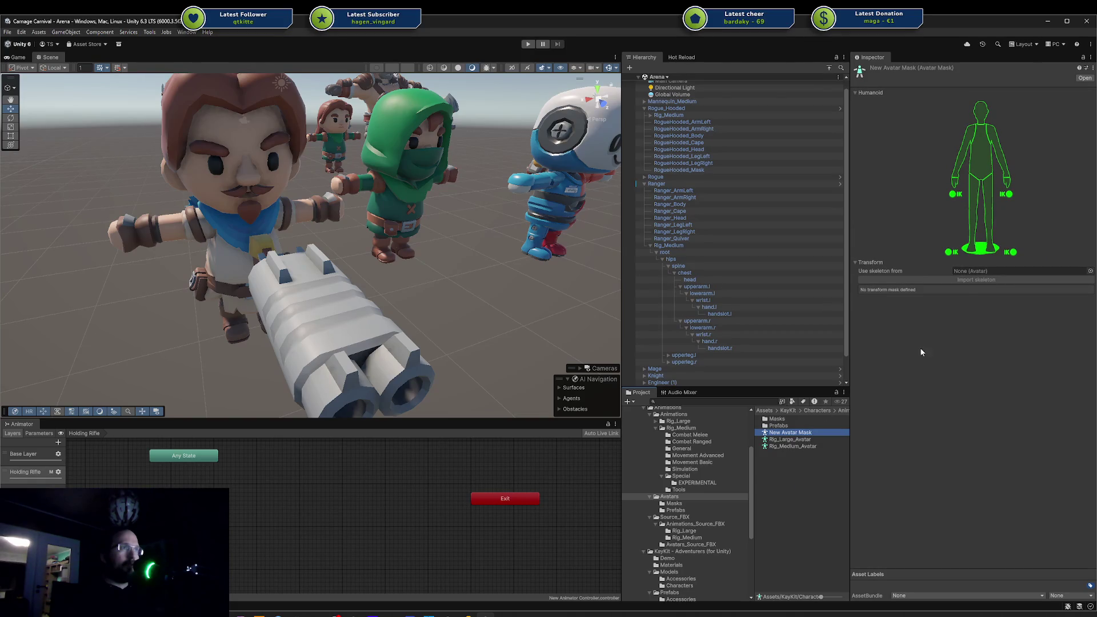
{"action": "left_click", "coordinate": [978, 272]}
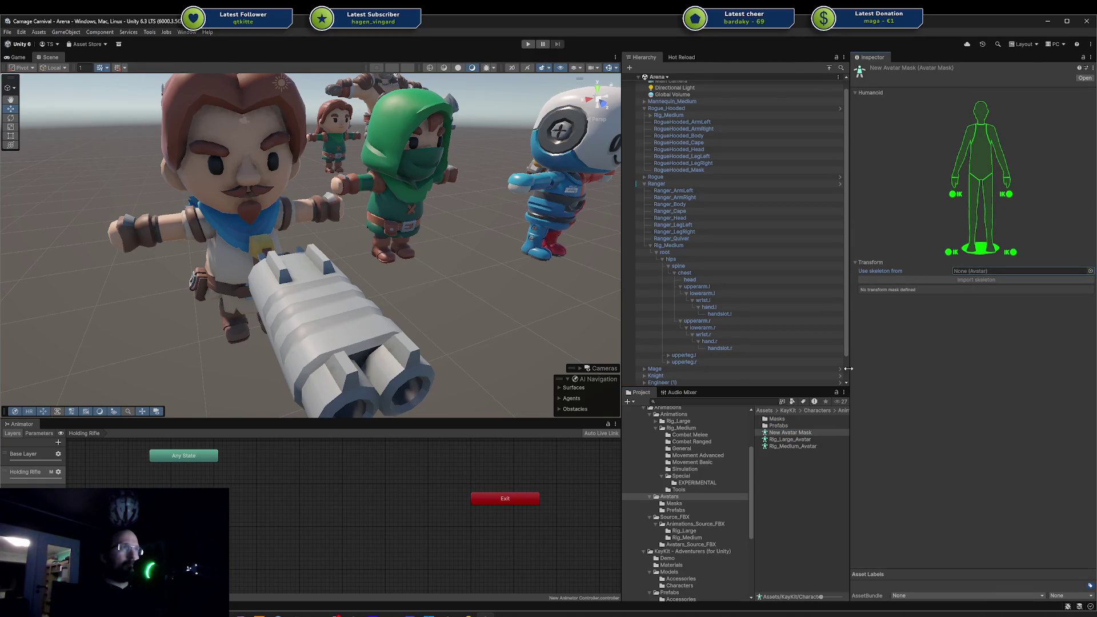
{"action": "left_click_drag", "start_coordinate": [791, 442], "coordinate": [986, 273]}
{"action": "left_click", "coordinate": [867, 262]}
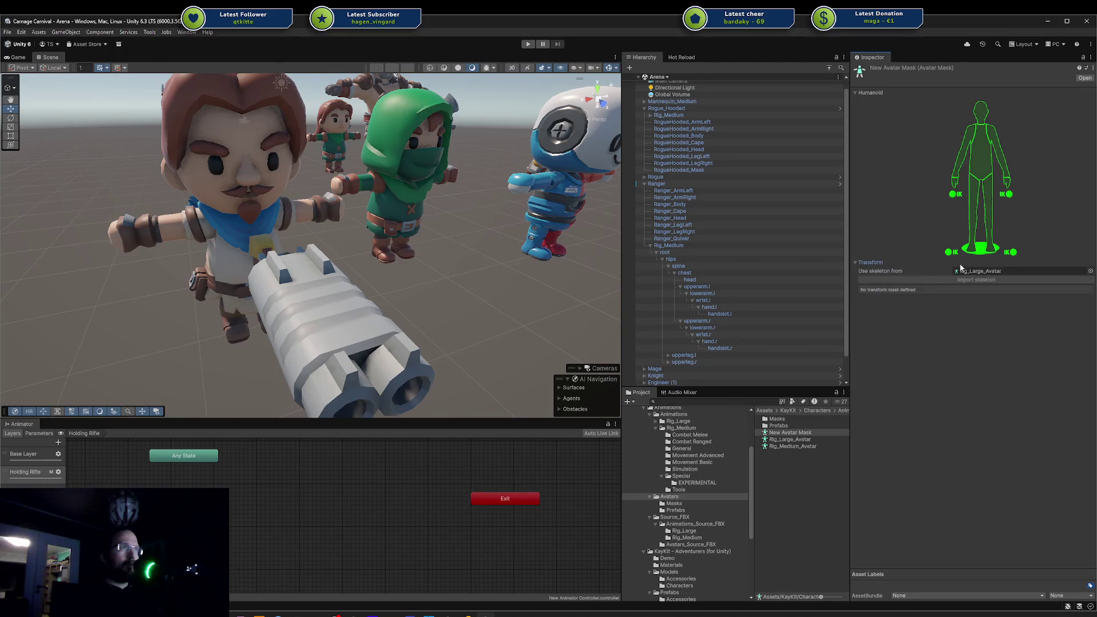
{"action": "mouse_move", "coordinate": [971, 271]}
{"action": "left_mouse_down"}
{"action": "mouse_move", "coordinate": [800, 331]}
{"action": "mouse_move", "coordinate": [689, 240]}
{"action": "mouse_move", "coordinate": [657, 187]}
{"action": "mouse_move", "coordinate": [912, 251]}
{"action": "mouse_move", "coordinate": [674, 206]}
{"action": "mouse_move", "coordinate": [673, 257]}
{"action": "mouse_move", "coordinate": [900, 274]}
{"action": "left_mouse_up"}
{"action": "left_click", "coordinate": [784, 440]}
{"action": "left_click", "coordinate": [789, 432]}
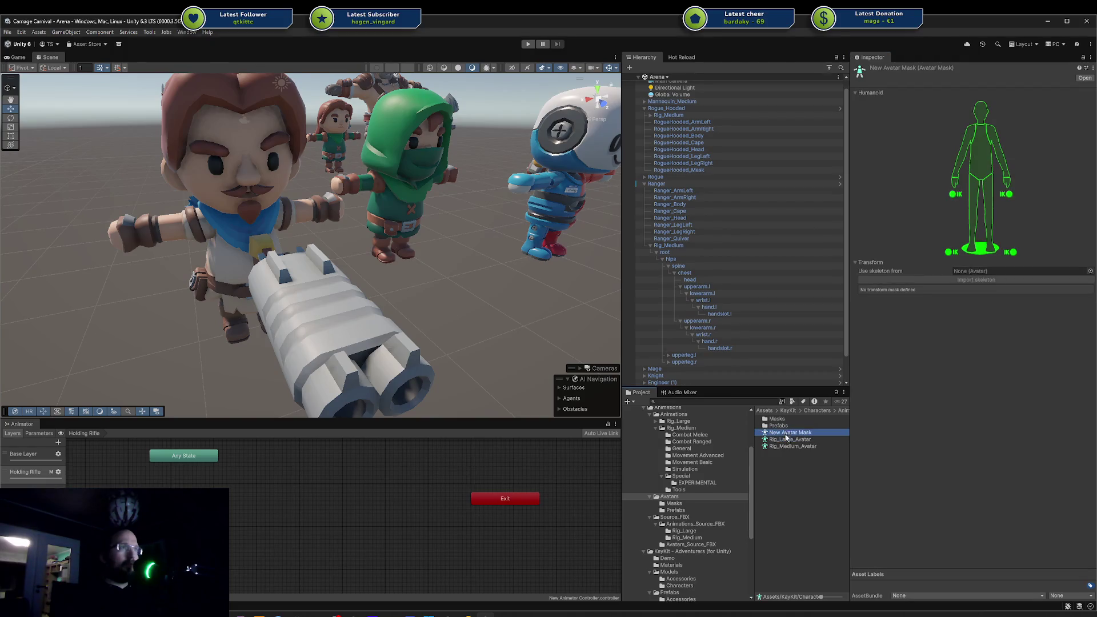
{"action": "left_click_drag", "start_coordinate": [791, 446], "coordinate": [961, 273]}
{"action": "left_click", "coordinate": [977, 271]}
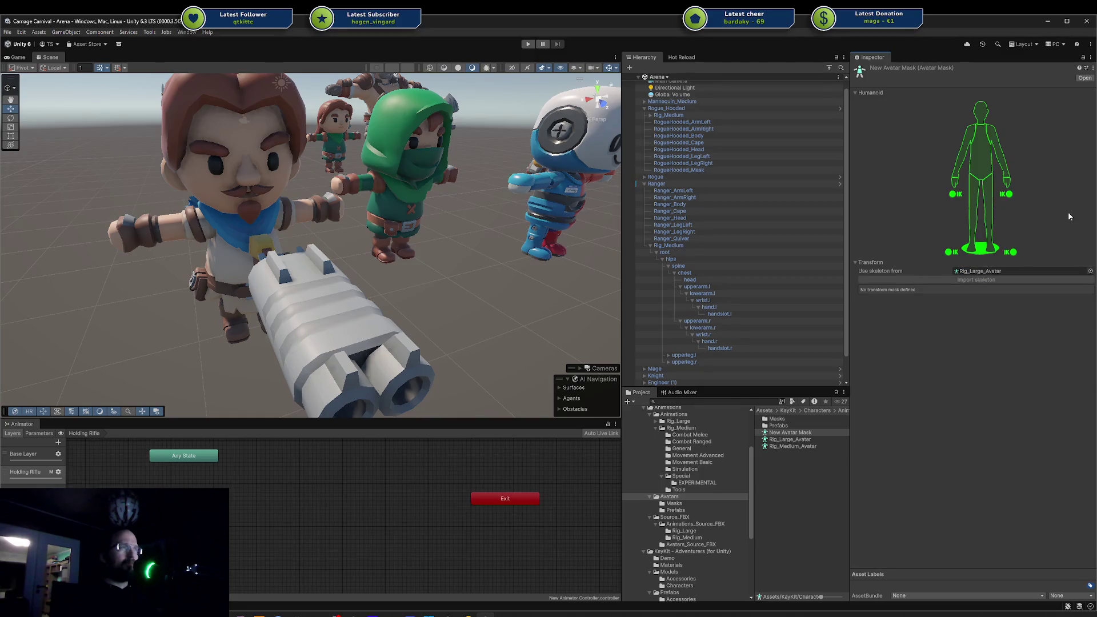
{"action": "left_click_drag", "start_coordinate": [790, 439], "coordinate": [972, 275]}
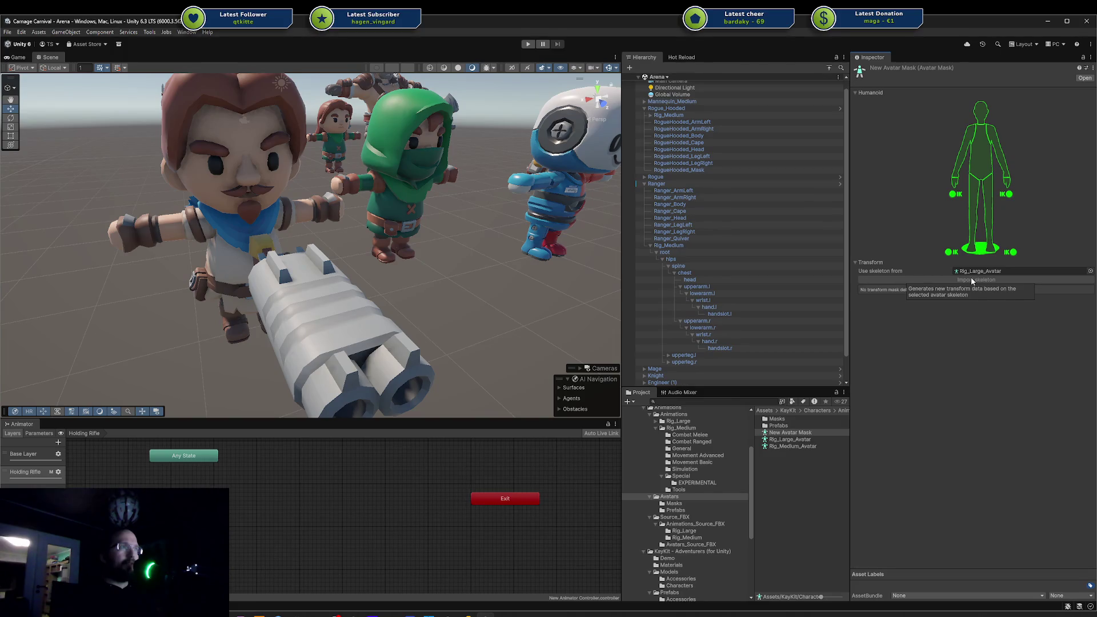
{"action": "left_click", "coordinate": [986, 270]}
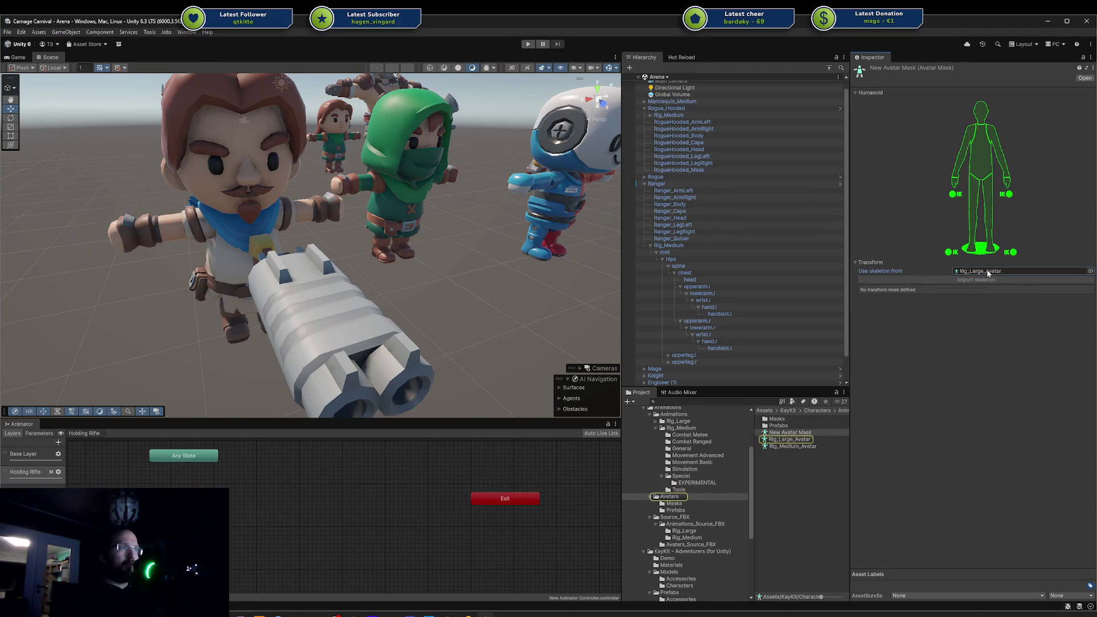
{"action": "left_click", "coordinate": [787, 432]}
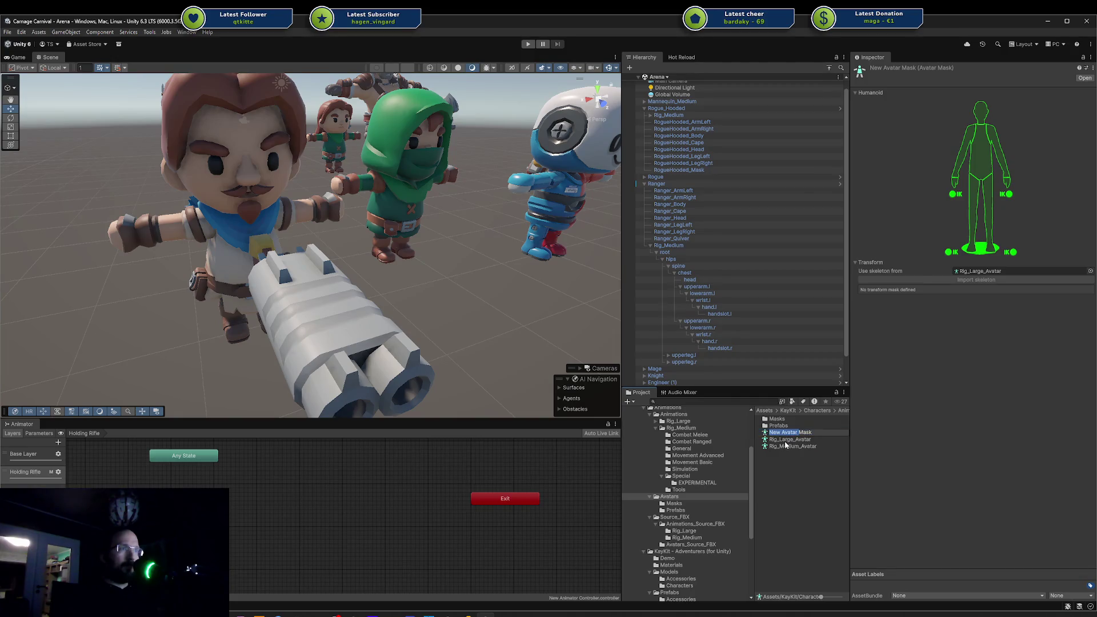
{"action": "key", "text": "Return"}
{"action": "mouse_move", "coordinate": [818, 427]}
{"action": "left_mouse_down"}
{"action": "mouse_move", "coordinate": [800, 225]}
{"action": "mouse_move", "coordinate": [800, 246]}
{"action": "mouse_move", "coordinate": [974, 273]}
{"action": "mouse_move", "coordinate": [742, 265]}
{"action": "mouse_move", "coordinate": [743, 252]}
{"action": "mouse_move", "coordinate": [918, 261]}
{"action": "left_mouse_up"}
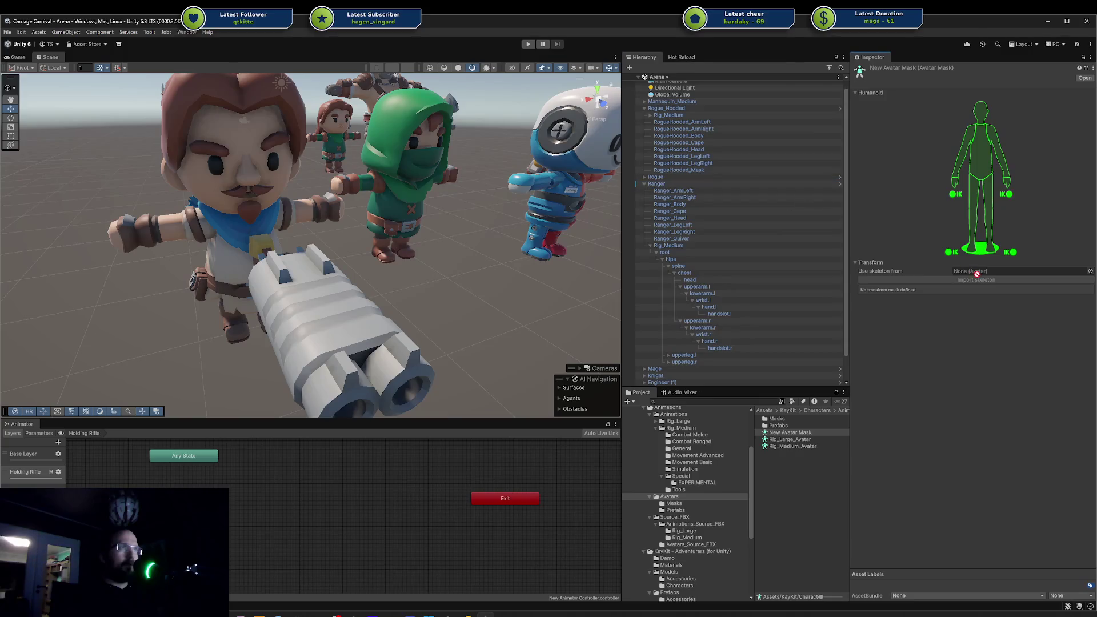
{"action": "left_click", "coordinate": [794, 433]}
{"action": "key", "text": "Delete"}
{"action": "key", "text": "Return"}
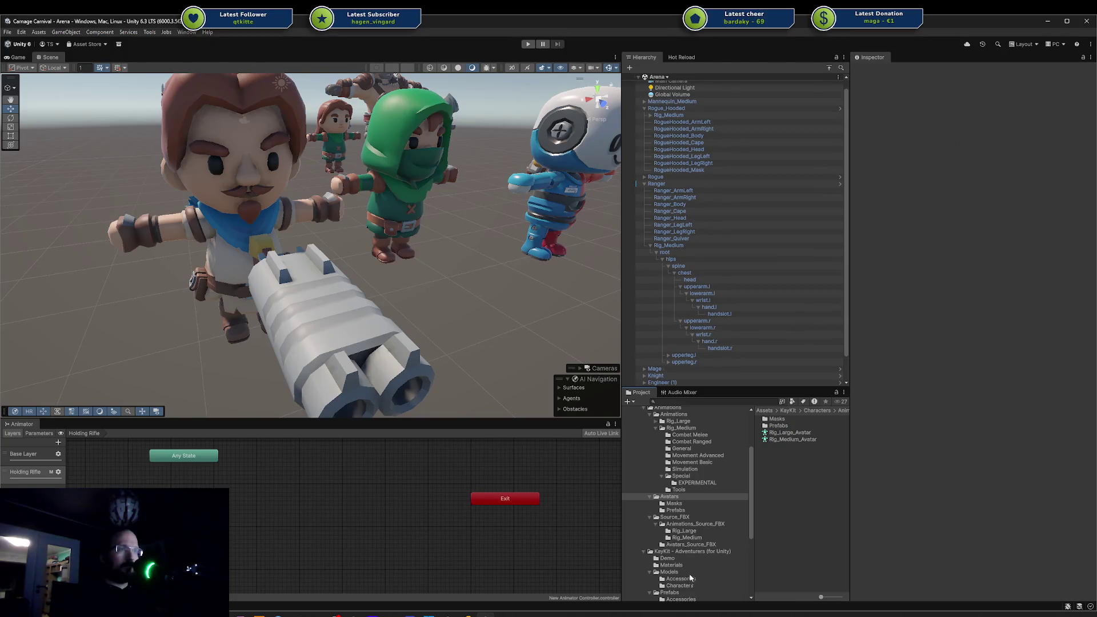
Step through the character models' rig settings and locate Barbarian's source avatar Rig_Medium_Avatar.
{"action": "left_click", "coordinate": [679, 585]}
{"action": "left_click", "coordinate": [777, 460]}
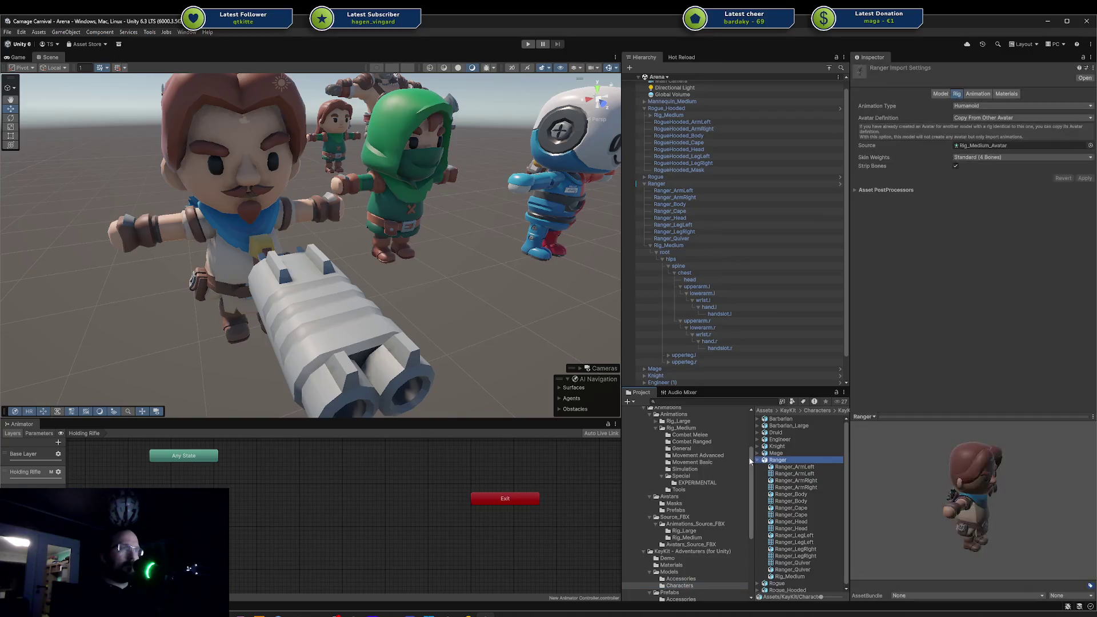
{"action": "left_click", "coordinate": [757, 460]}
{"action": "key", "text": "Up"}
{"action": "key", "text": "Up"}
{"action": "key", "text": "Up"}
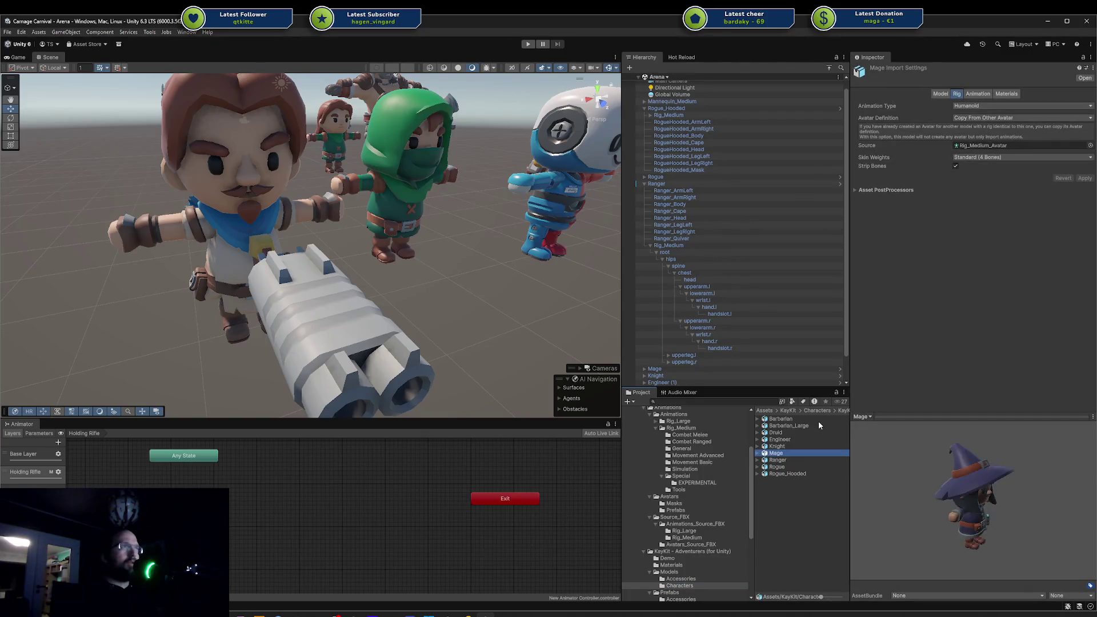
{"action": "key", "text": "Up"}
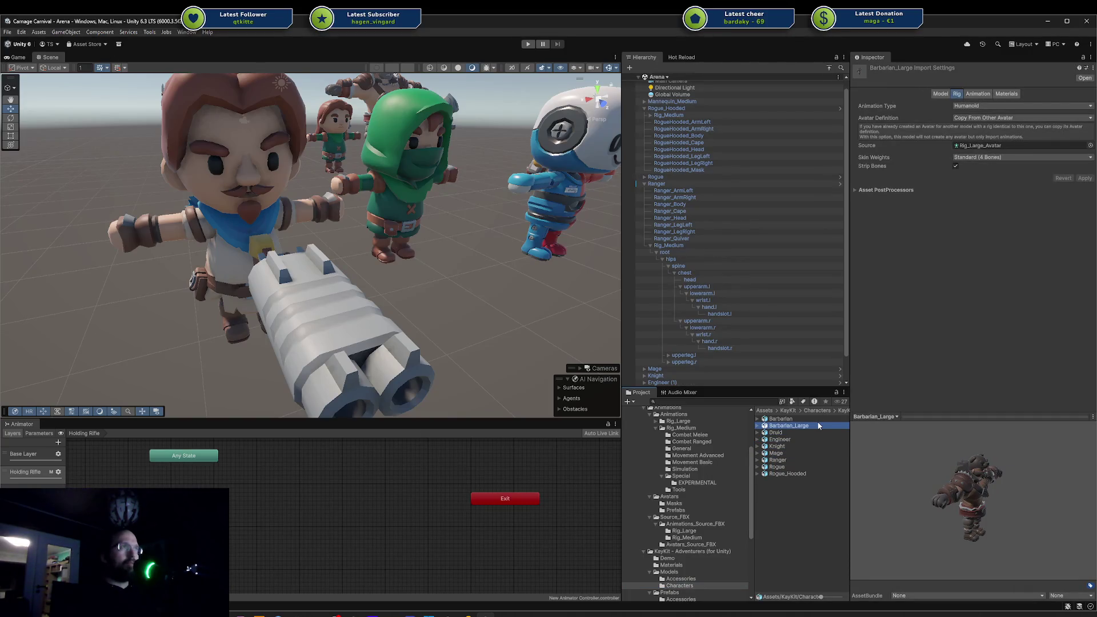
{"action": "key", "text": "Up"}
{"action": "key", "text": "Down"}
{"action": "key", "text": "Down"}
{"action": "key", "text": "Down"}
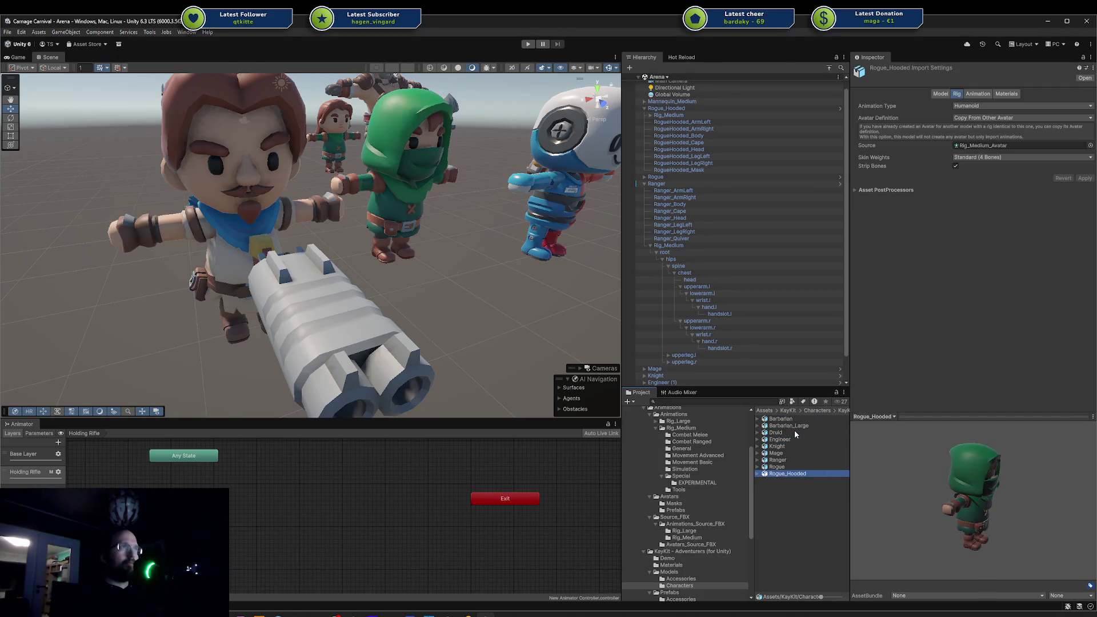
{"action": "key", "text": "Up"}
{"action": "key", "text": "Up"}
{"action": "key", "text": "Up"}
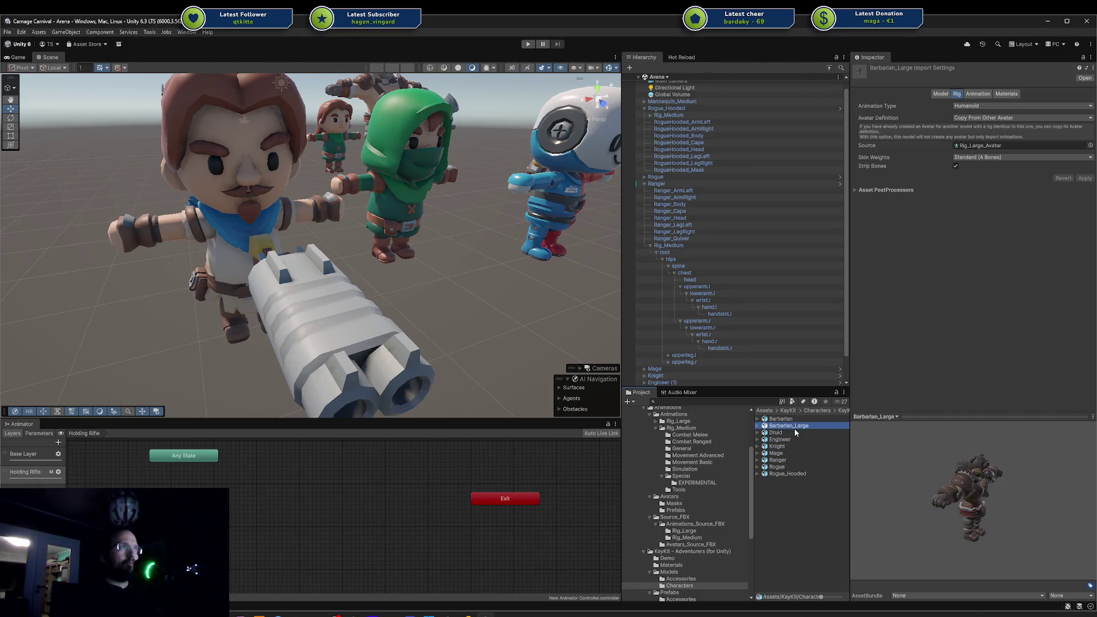
{"action": "key", "text": "Up"}
{"action": "left_click", "coordinate": [994, 145]}
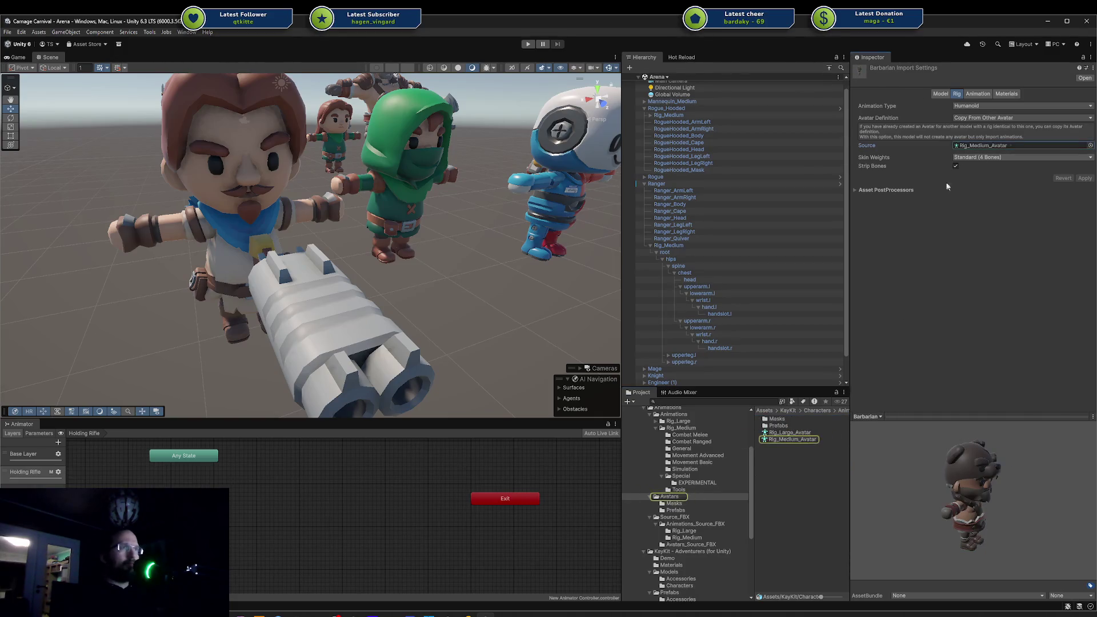
Select the Mannequin_Medium prefab and locate its Animator avatar, Mannequin_MediumAvatar.
{"action": "left_click", "coordinate": [691, 509]}
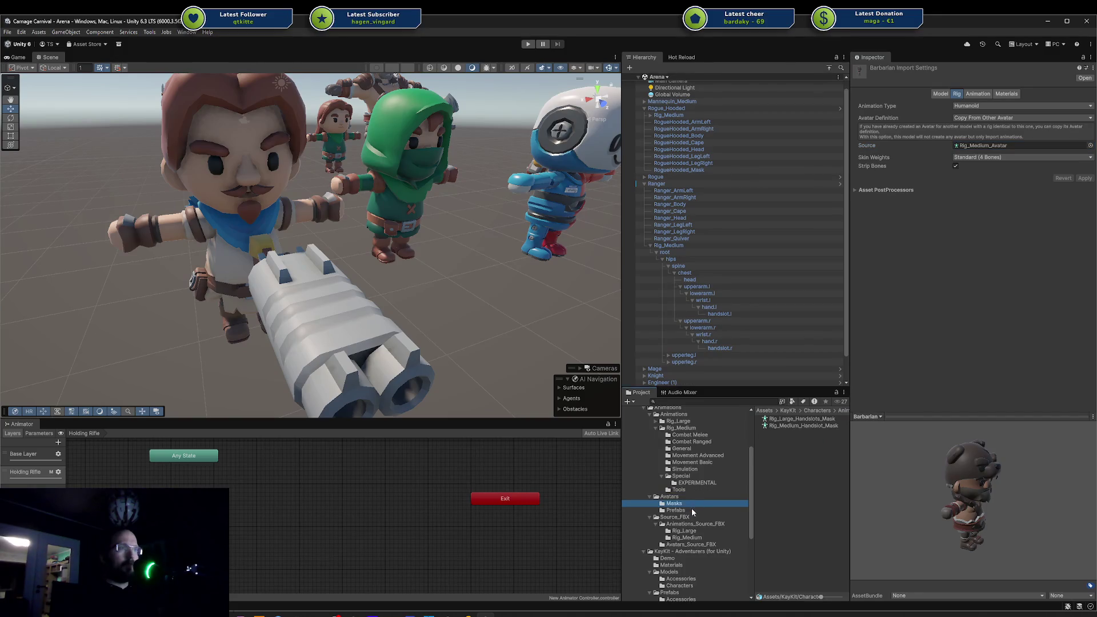
{"action": "left_click", "coordinate": [797, 426]}
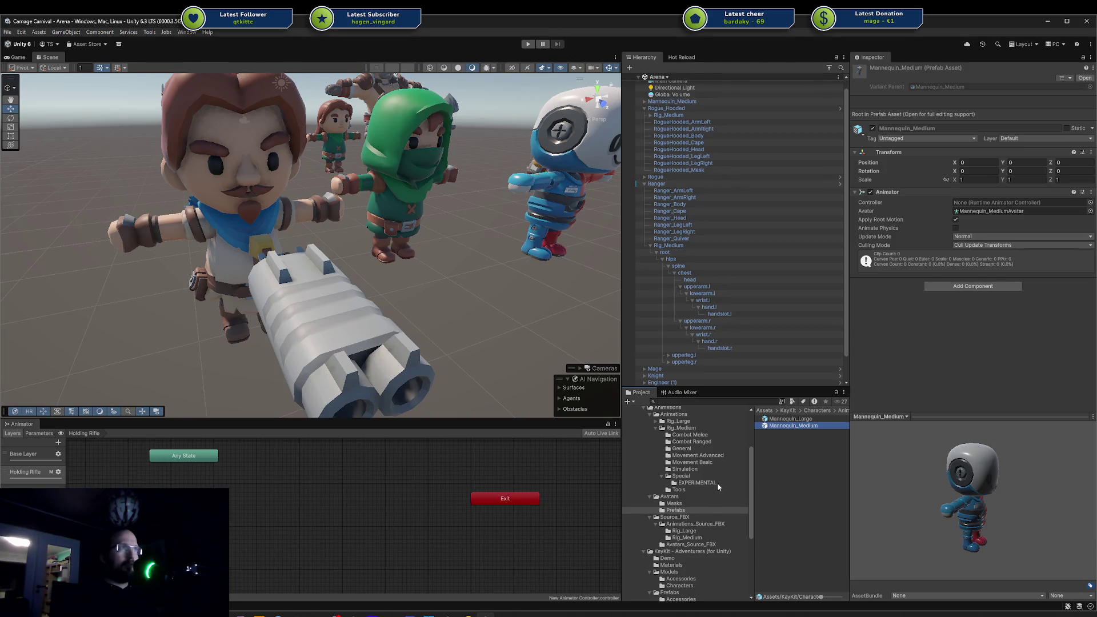
{"action": "left_click", "coordinate": [689, 504]}
{"action": "left_click", "coordinate": [687, 496]}
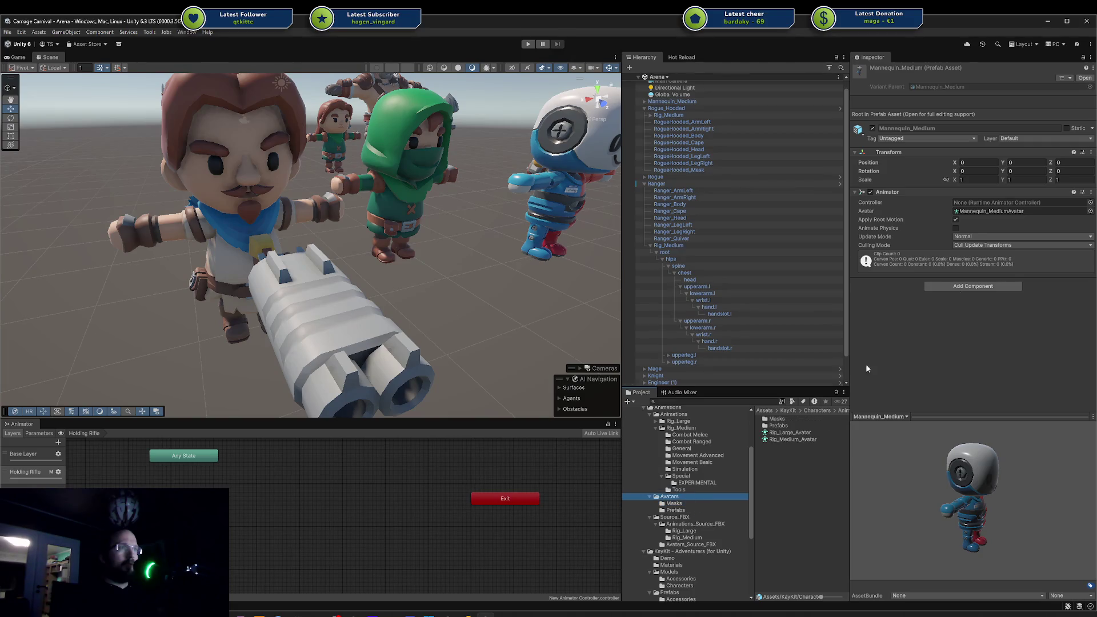
{"action": "left_click", "coordinate": [996, 211]}
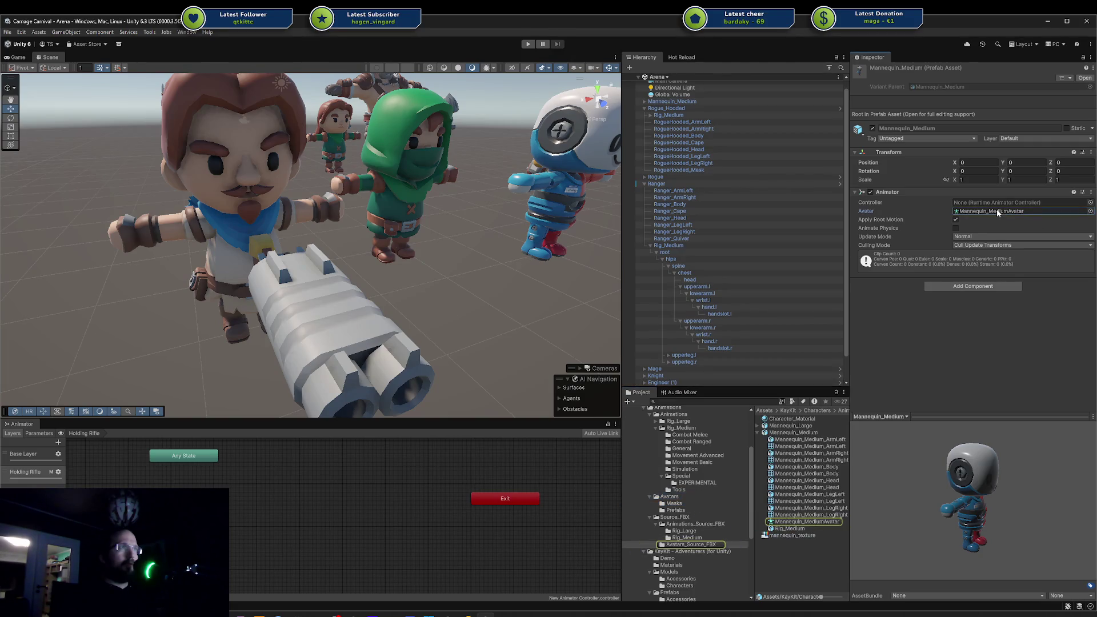
Create a trial New Avatar Mask using Mannequin_MediumAvatar's imported skeleton.
{"action": "left_click", "coordinate": [784, 523]}
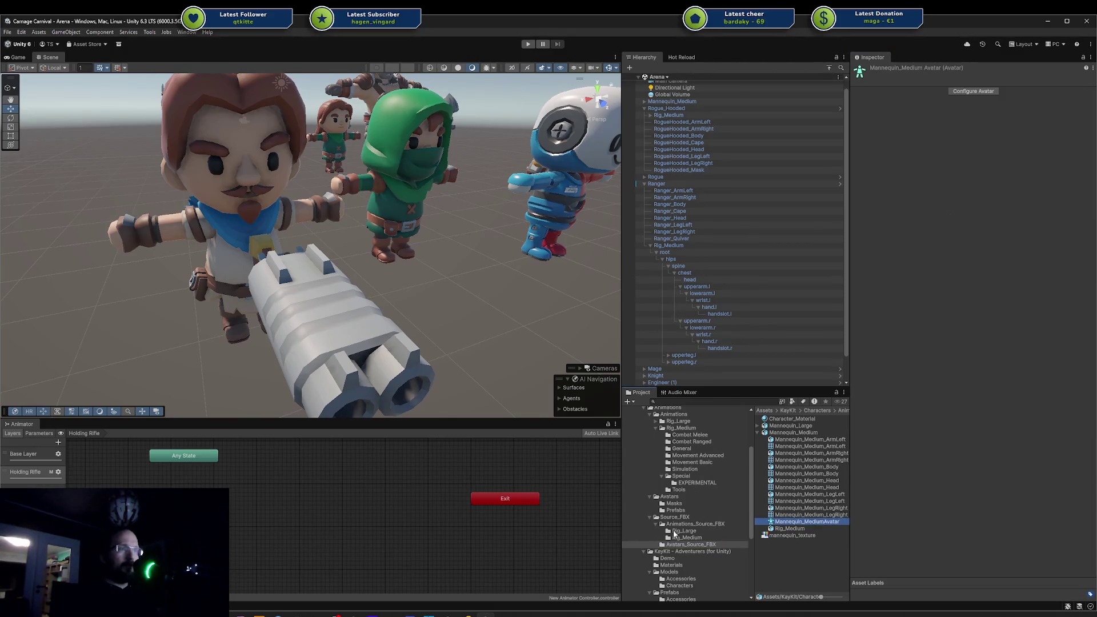
{"action": "left_click", "coordinate": [661, 524]}
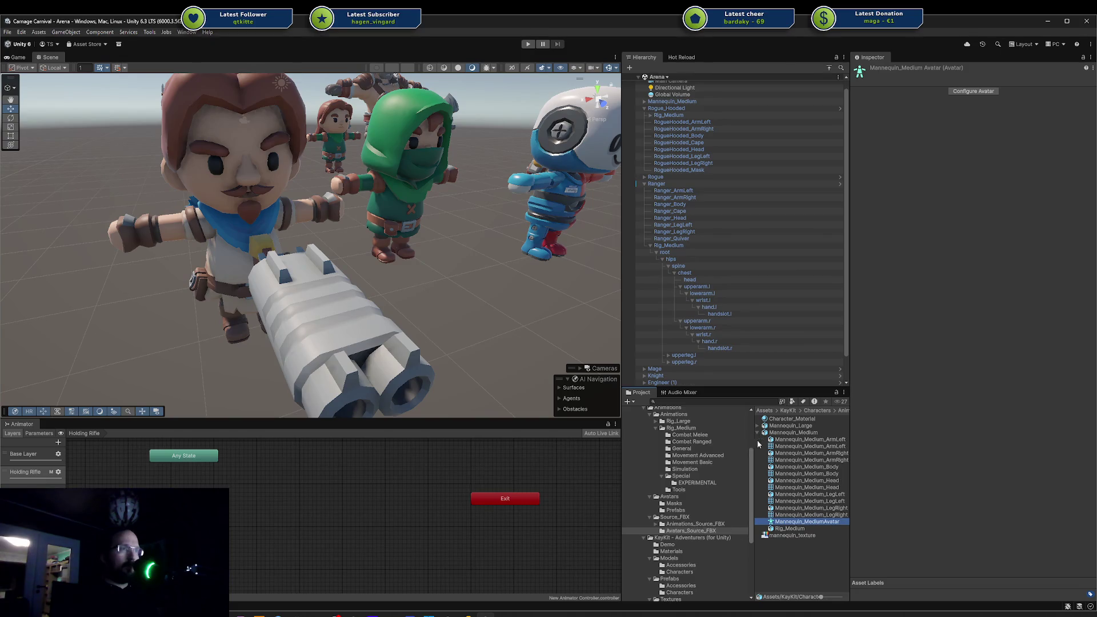
{"action": "right_click", "coordinate": [782, 552]}
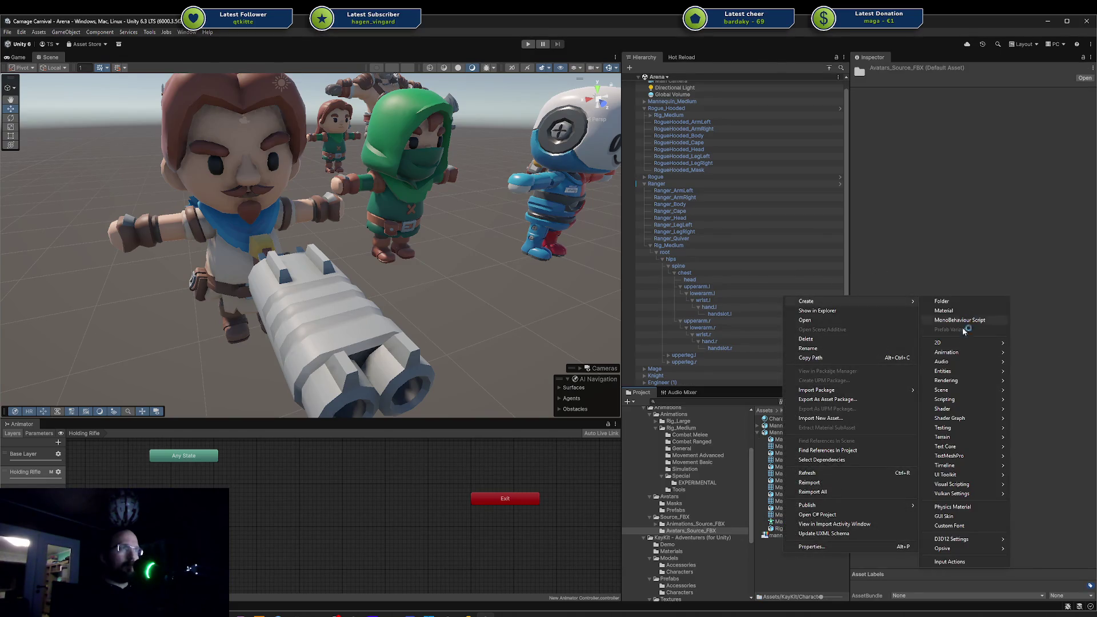
{"action": "mouse_move", "coordinate": [968, 353]}
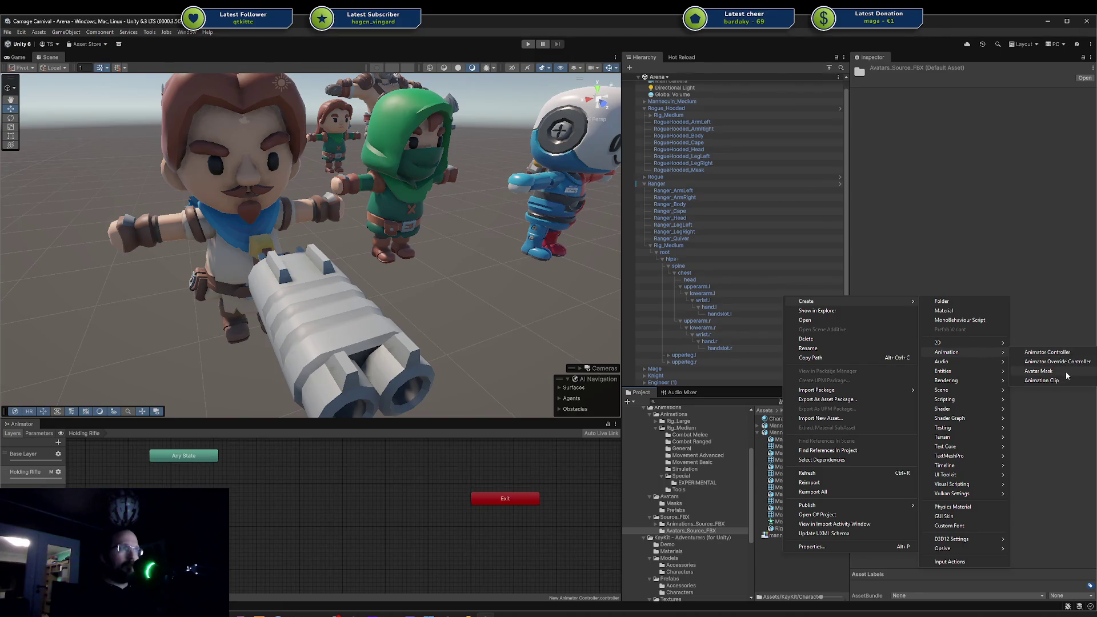
{"action": "left_click", "coordinate": [1038, 370]}
{"action": "key", "text": "Return"}
{"action": "mouse_move", "coordinate": [807, 523]}
{"action": "left_mouse_down"}
{"action": "mouse_move", "coordinate": [925, 465]}
{"action": "mouse_move", "coordinate": [987, 272]}
{"action": "left_mouse_up"}
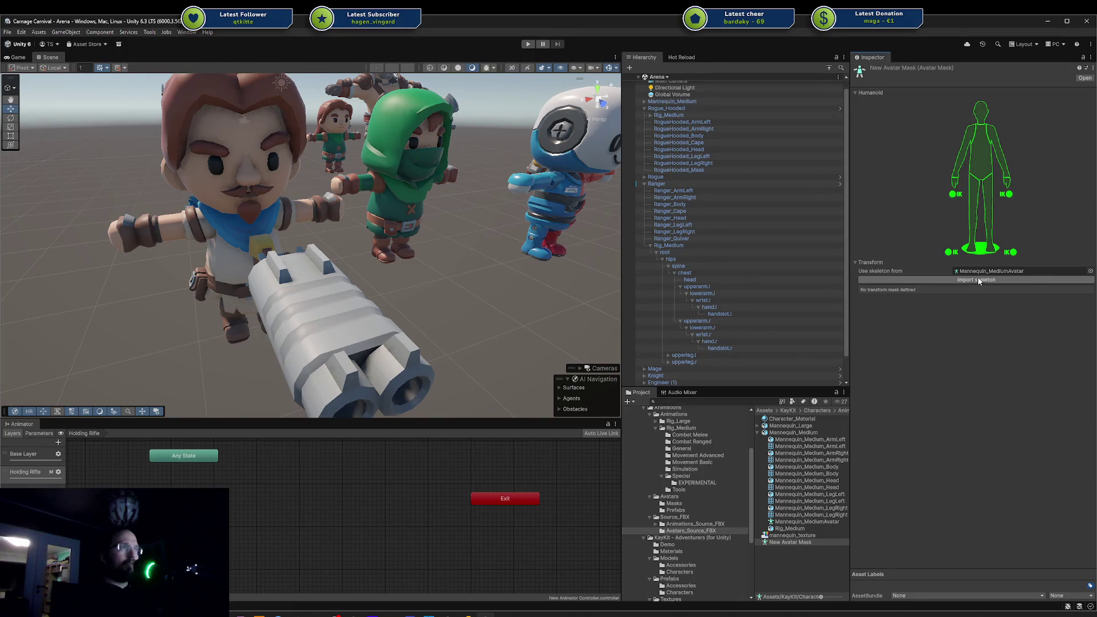
{"action": "left_click", "coordinate": [978, 280]}
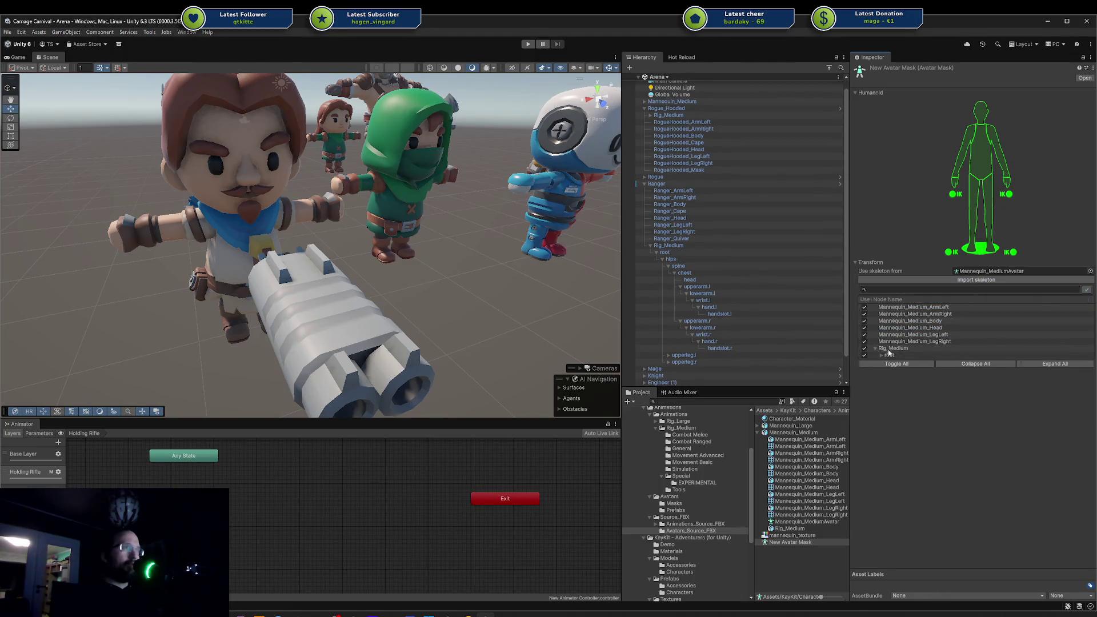
Select the New Avatar Mask and delete it, confirming the dialog.
{"action": "left_click", "coordinate": [806, 555]}
{"action": "left_click", "coordinate": [799, 543]}
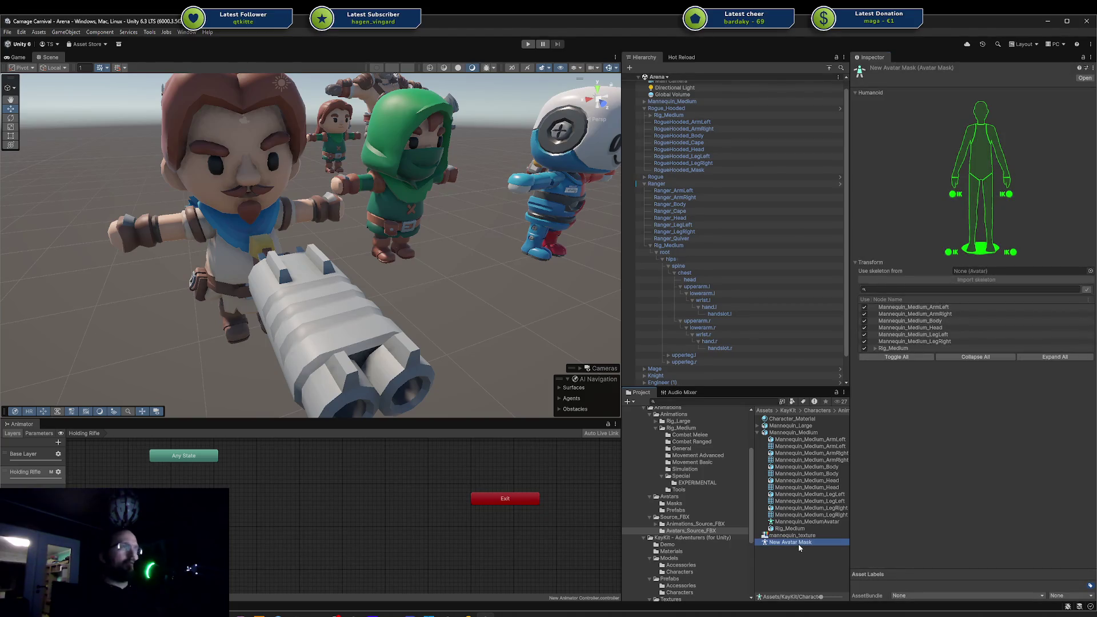
{"action": "key", "text": "Delete"}
{"action": "key", "text": "Return"}
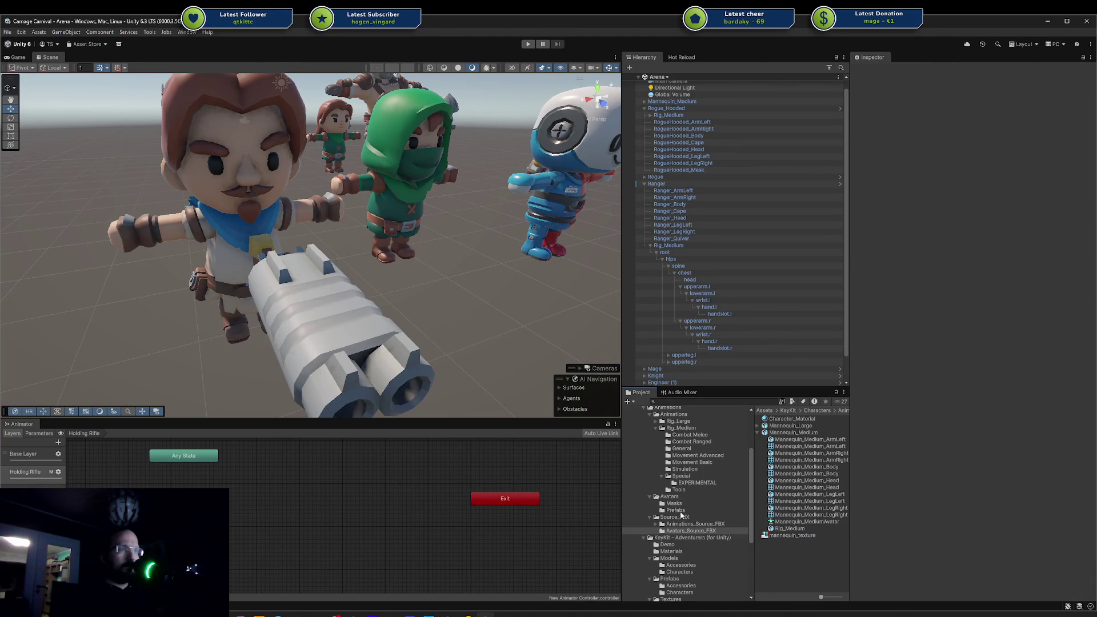
Open Avatars > Masks and compare Rig_Large_Handslots_Mask against Rig_Medium_Handslot_Mask.
{"action": "left_click", "coordinate": [680, 498]}
{"action": "left_click", "coordinate": [792, 440]}
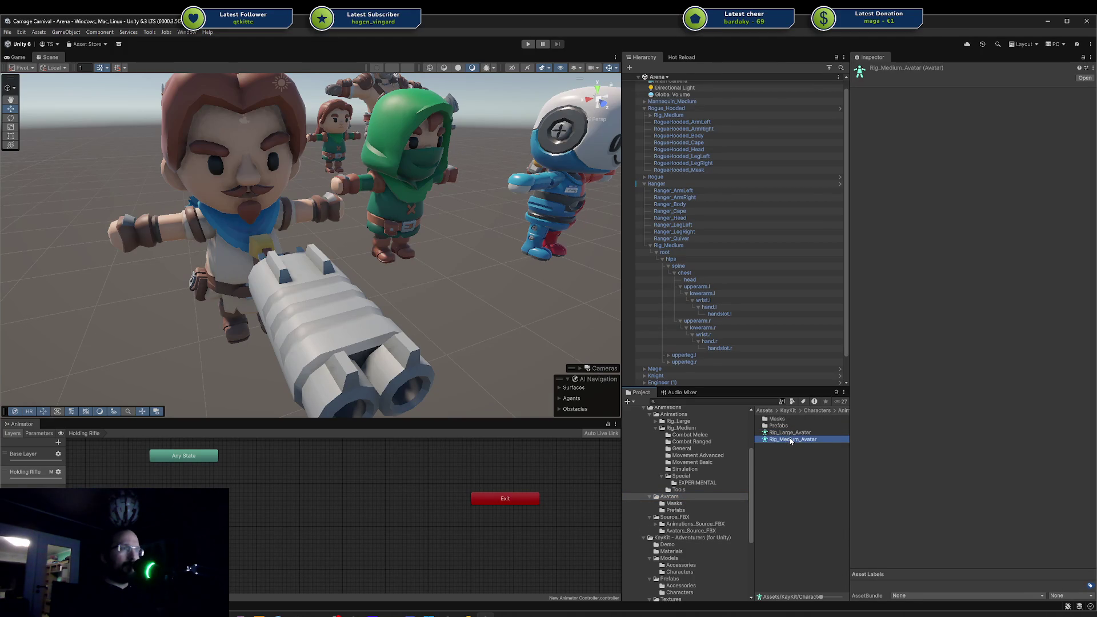
{"action": "double_click", "coordinate": [787, 420]}
{"action": "left_click", "coordinate": [787, 421]}
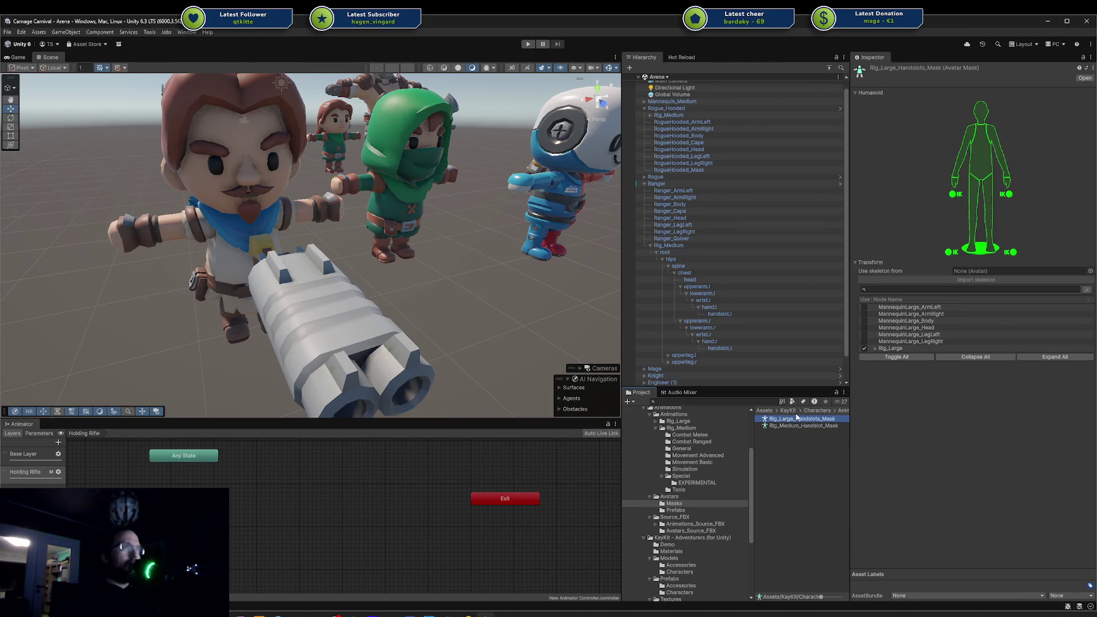
{"action": "left_click", "coordinate": [791, 426]}
{"action": "left_click", "coordinate": [813, 418]}
{"action": "left_click", "coordinate": [811, 426]}
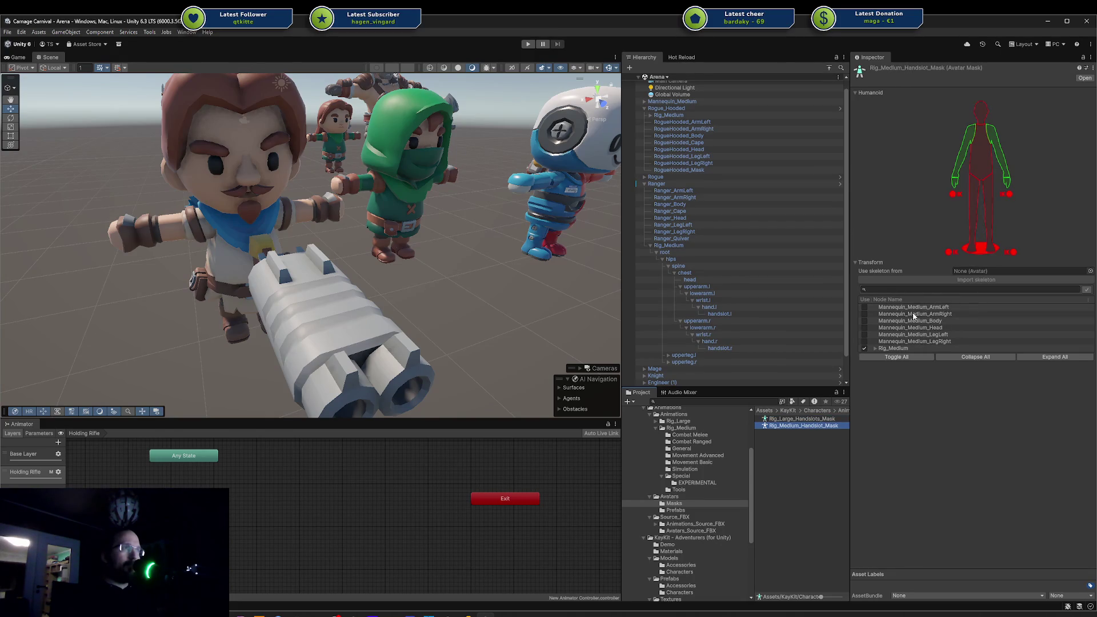
{"action": "left_click", "coordinate": [805, 422]}
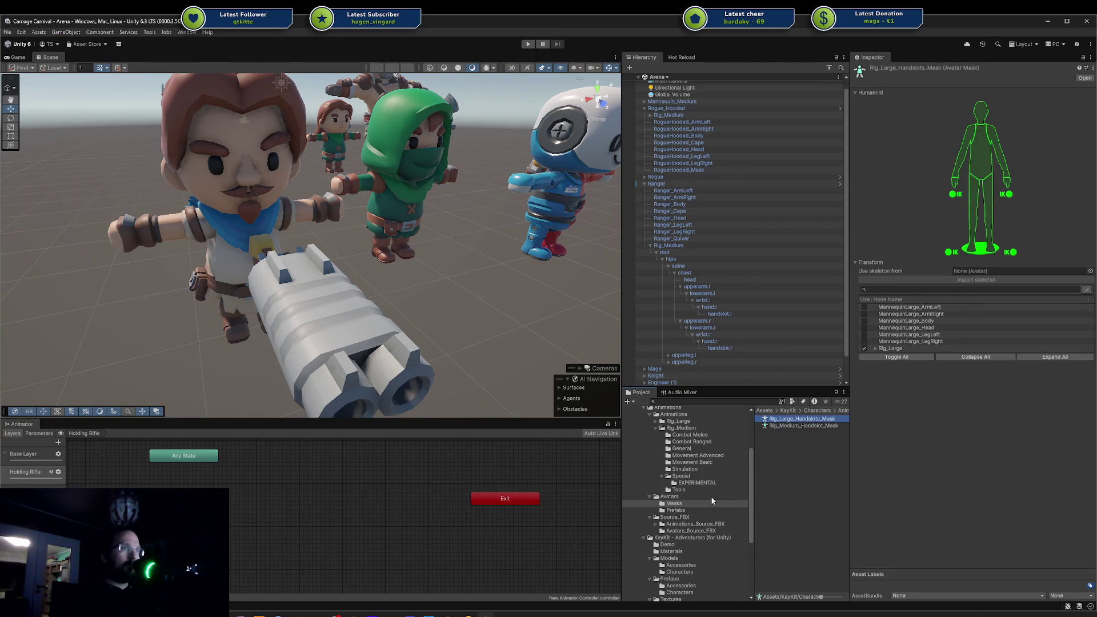
View both handslot masks again and reveal the Masks folder in the file browser.
{"action": "left_click", "coordinate": [697, 503]}
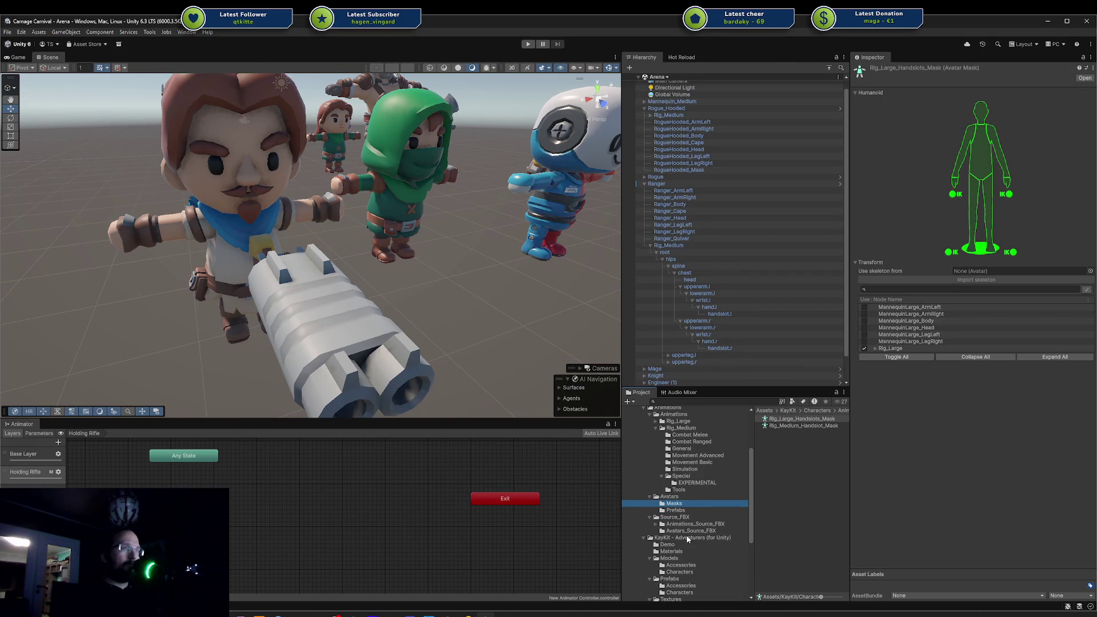
{"action": "left_click", "coordinate": [802, 425]}
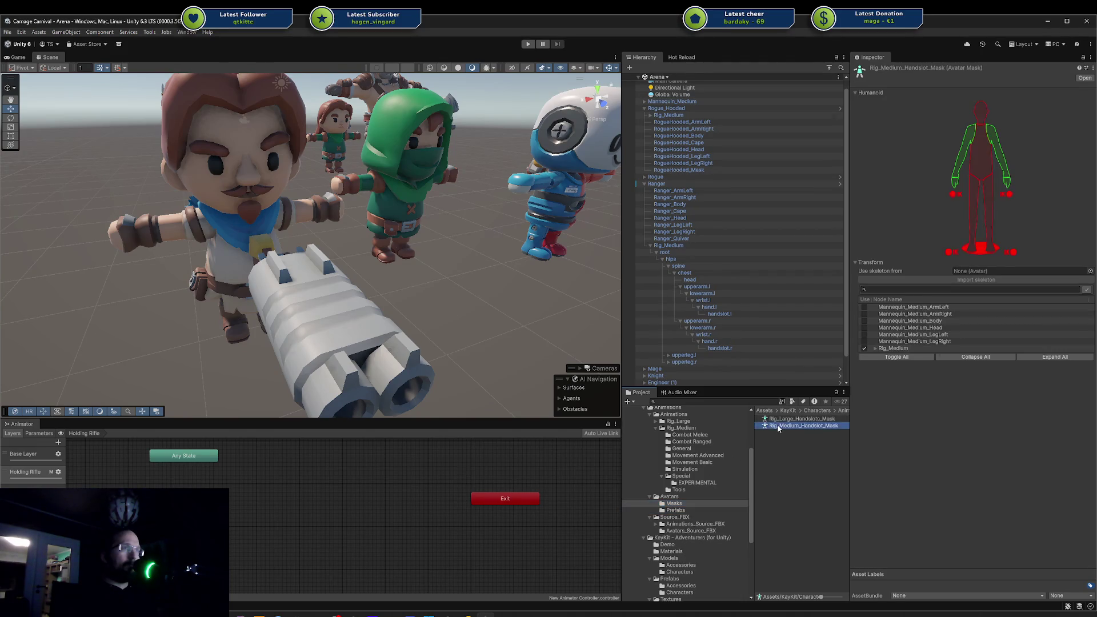
{"action": "left_click", "coordinate": [802, 418]}
{"action": "left_click", "coordinate": [774, 448]}
{"action": "right_click", "coordinate": [775, 448]}
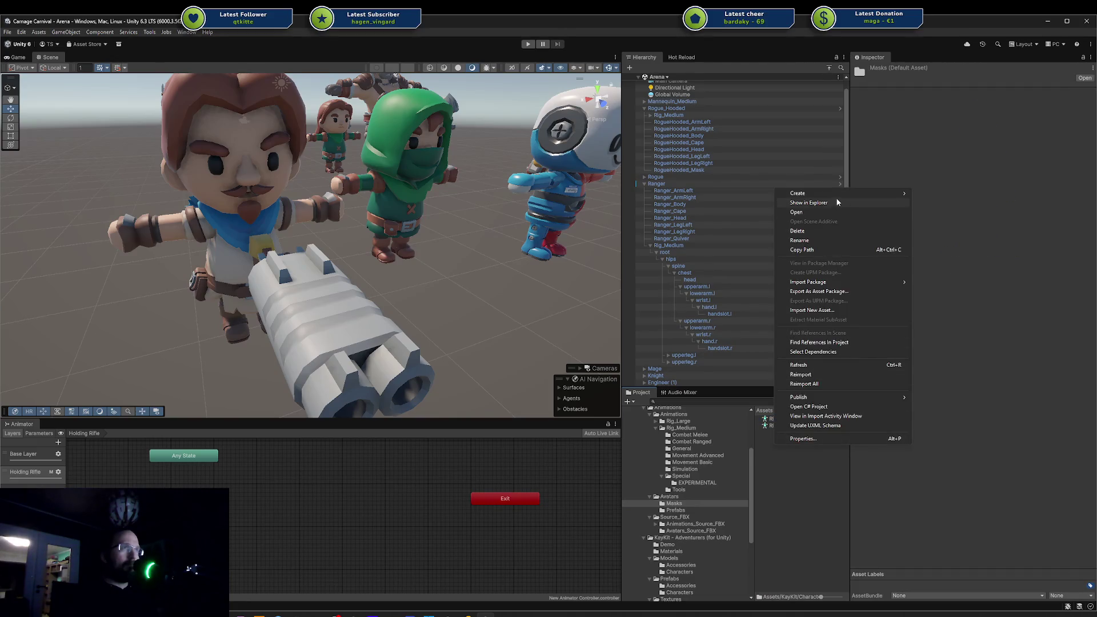
{"action": "left_click", "coordinate": [806, 203]}
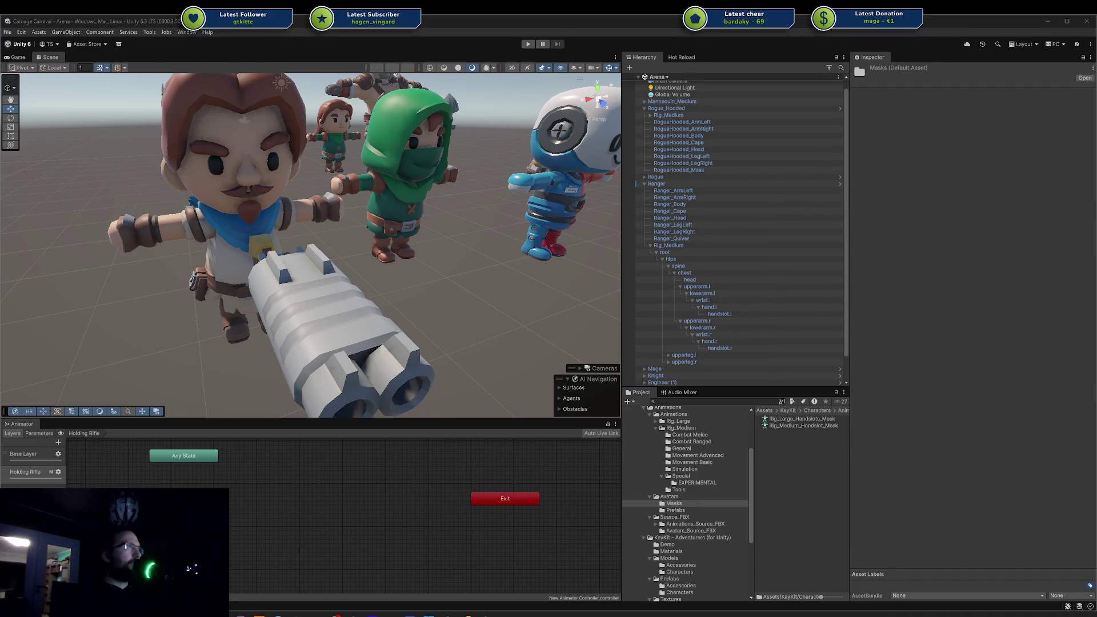
Open the Masks folder's Create > Animation options and dismiss them without creating anything.
{"action": "right_click", "coordinate": [763, 447]}
{"action": "mouse_move", "coordinate": [833, 193]}
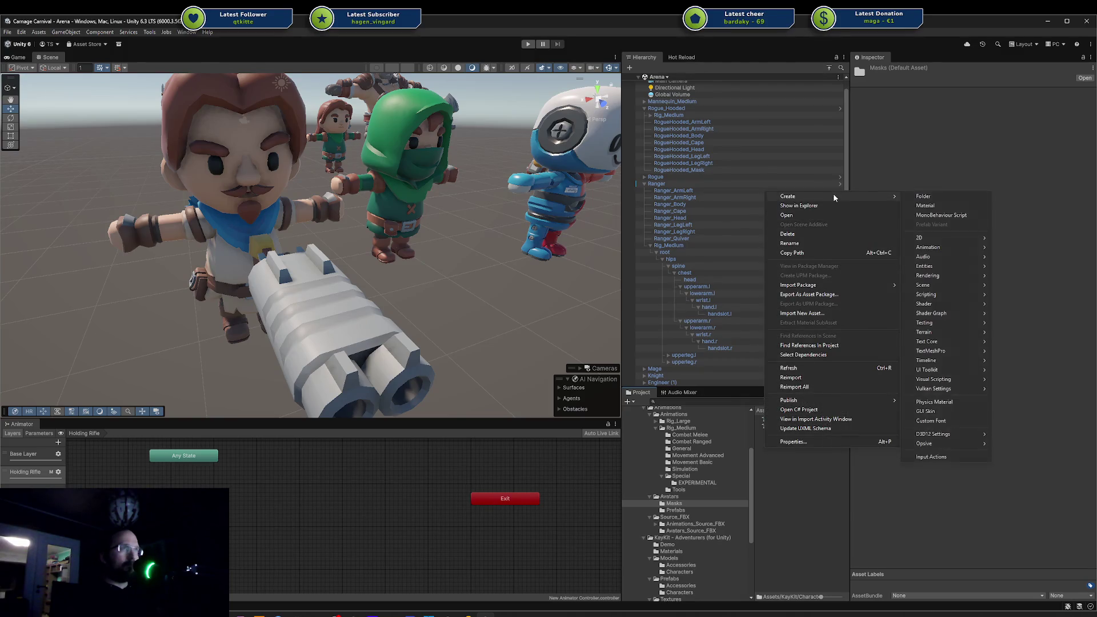
{"action": "mouse_move", "coordinate": [942, 247]}
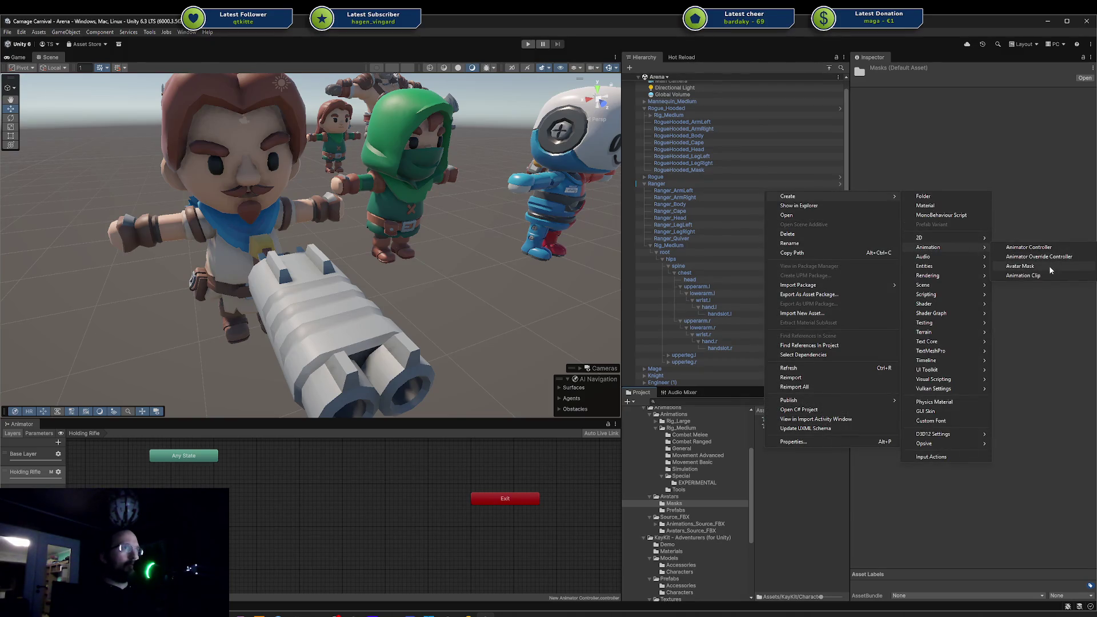
{"action": "left_click", "coordinate": [772, 482]}
{"action": "left_click", "coordinate": [691, 523]}
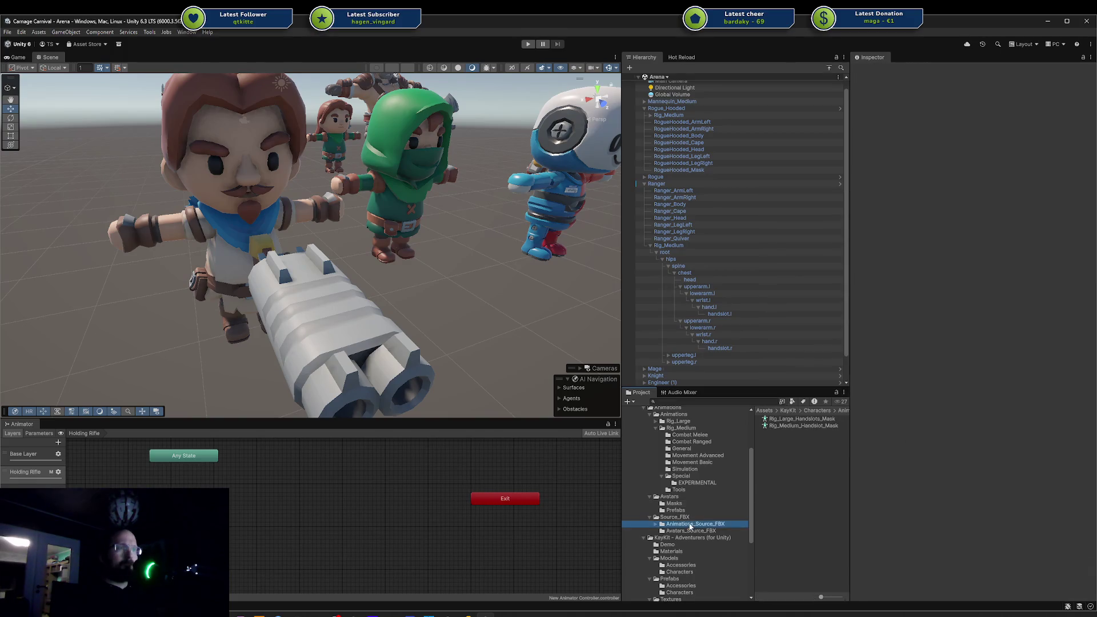
Browse the project folders to the character models and select the Rogue_Hooded model.
{"action": "left_click", "coordinate": [689, 531]}
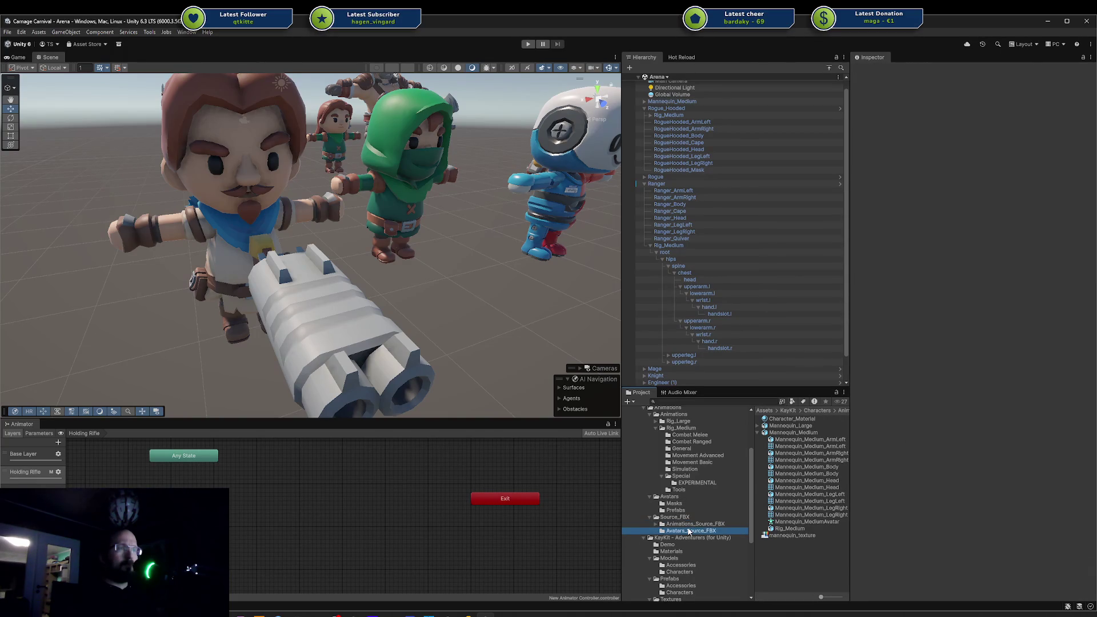
{"action": "left_click", "coordinate": [680, 566]}
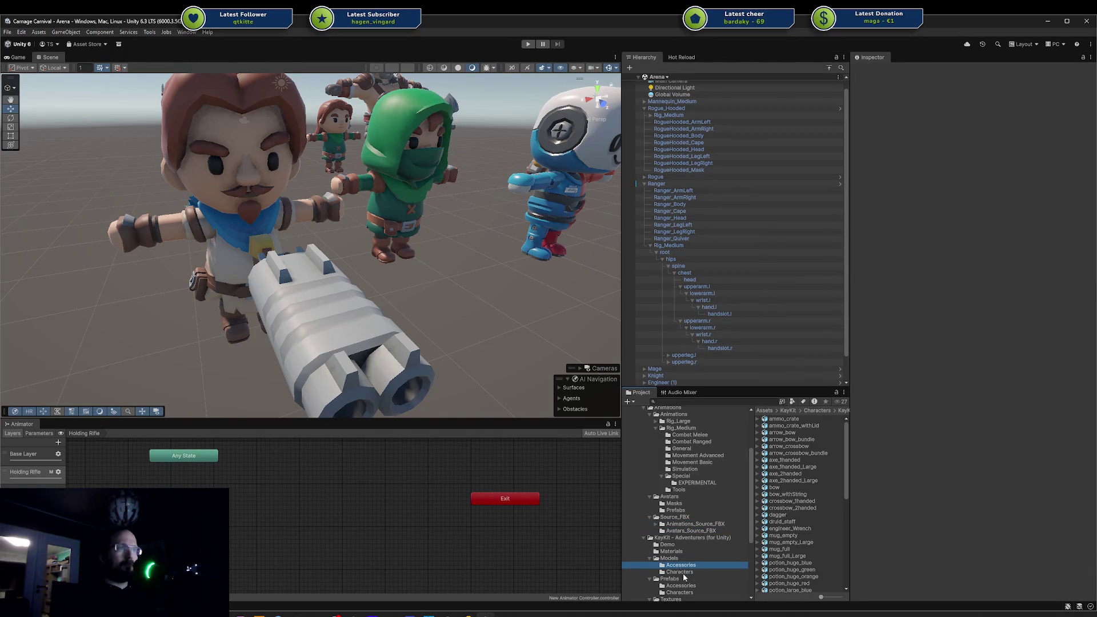
{"action": "scroll", "coordinate": [687, 542], "scroll_direction": "down", "scroll_amount": 5}
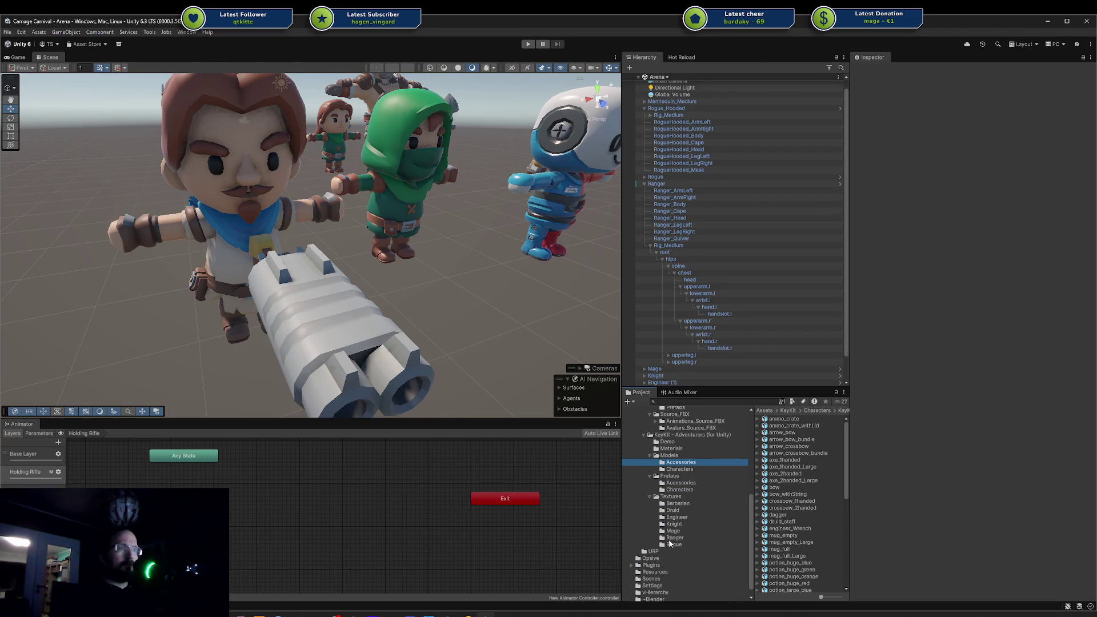
{"action": "left_click", "coordinate": [674, 537]}
{"action": "left_click", "coordinate": [672, 545]}
{"action": "left_click", "coordinate": [674, 489]}
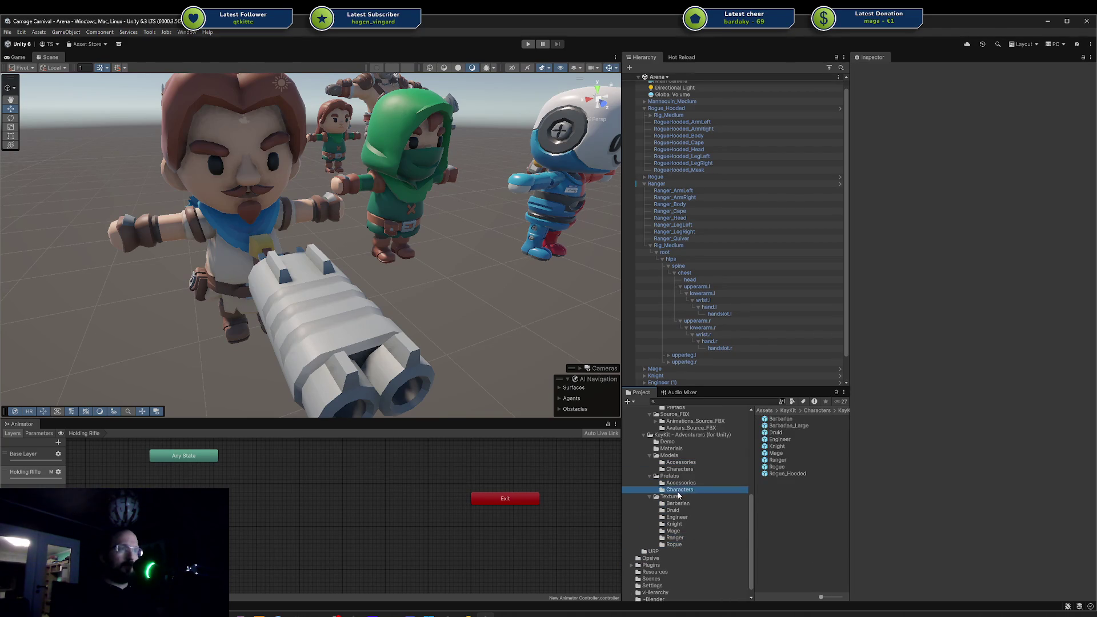
{"action": "left_click", "coordinate": [679, 469]}
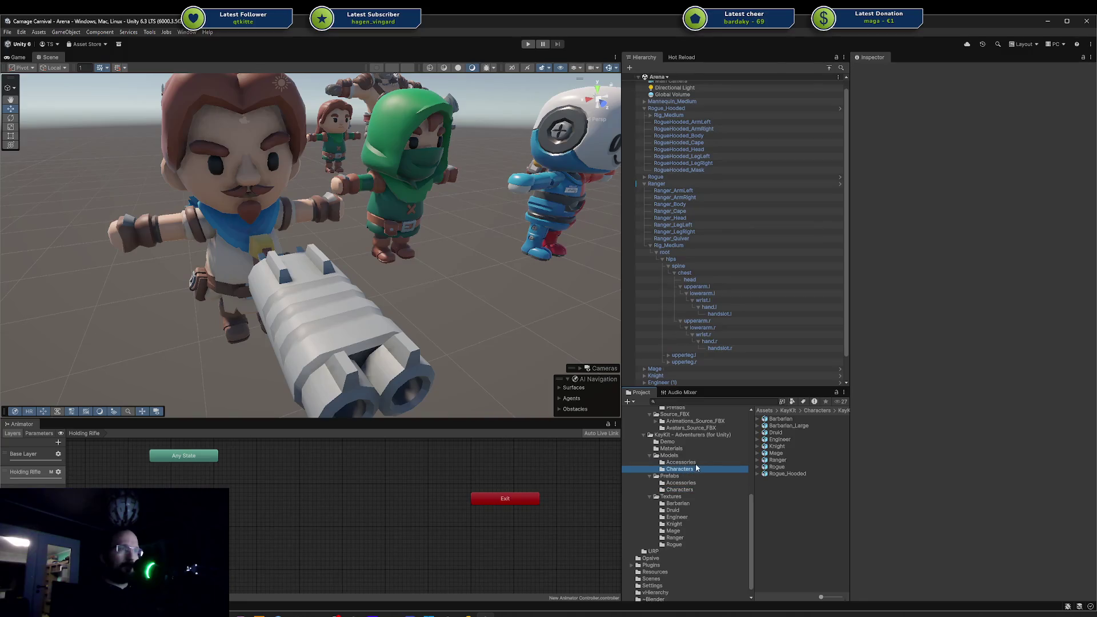
{"action": "left_click", "coordinate": [787, 473]}
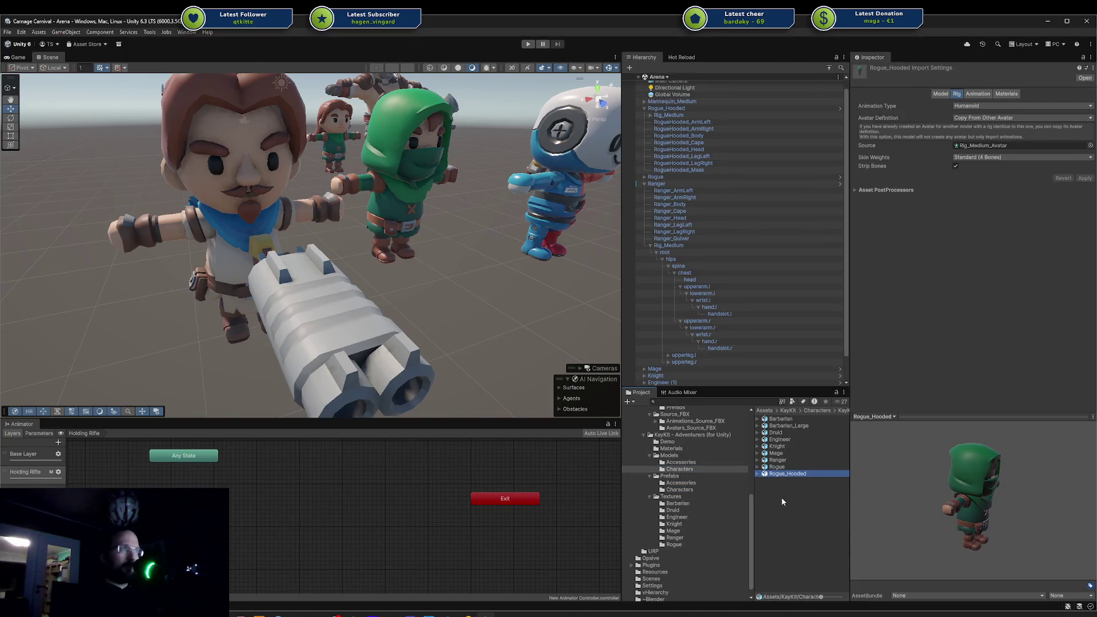
Duplicate Rogue_Hooded, set the copy's Avatar Definition to Create From This Model, and apply.
{"action": "key", "text": "ctrl+d"}
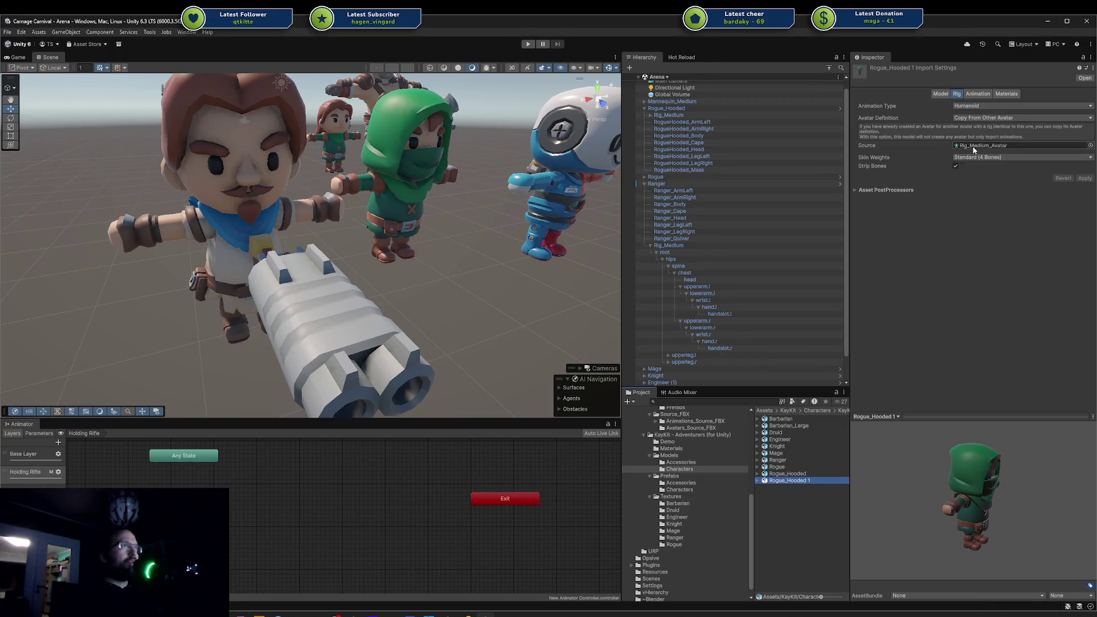
{"action": "left_click", "coordinate": [986, 119]}
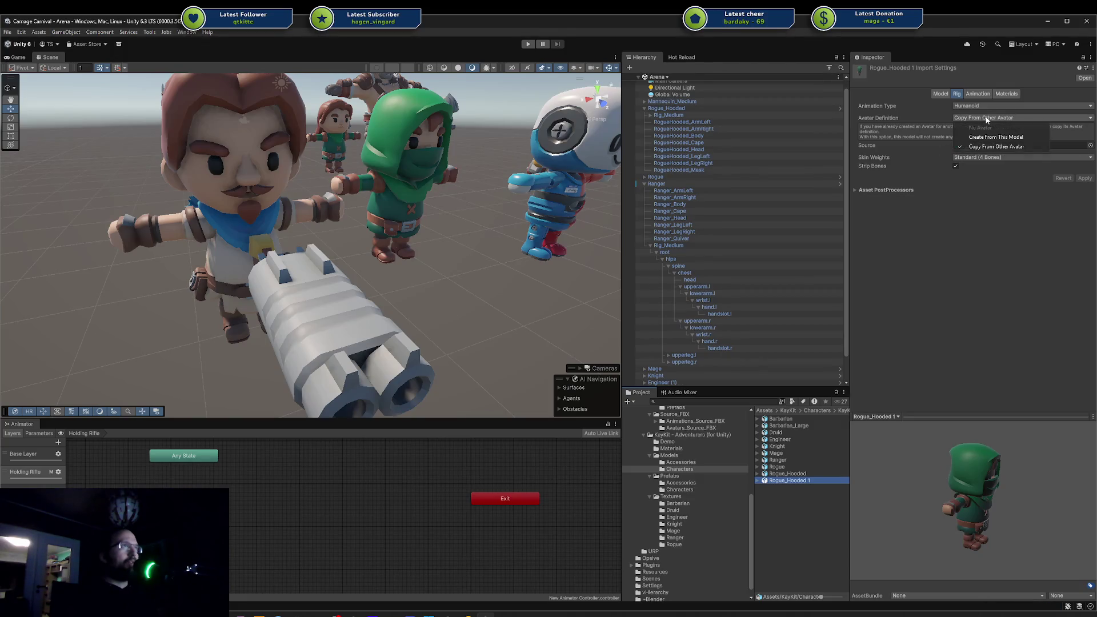
{"action": "left_click", "coordinate": [1008, 131]}
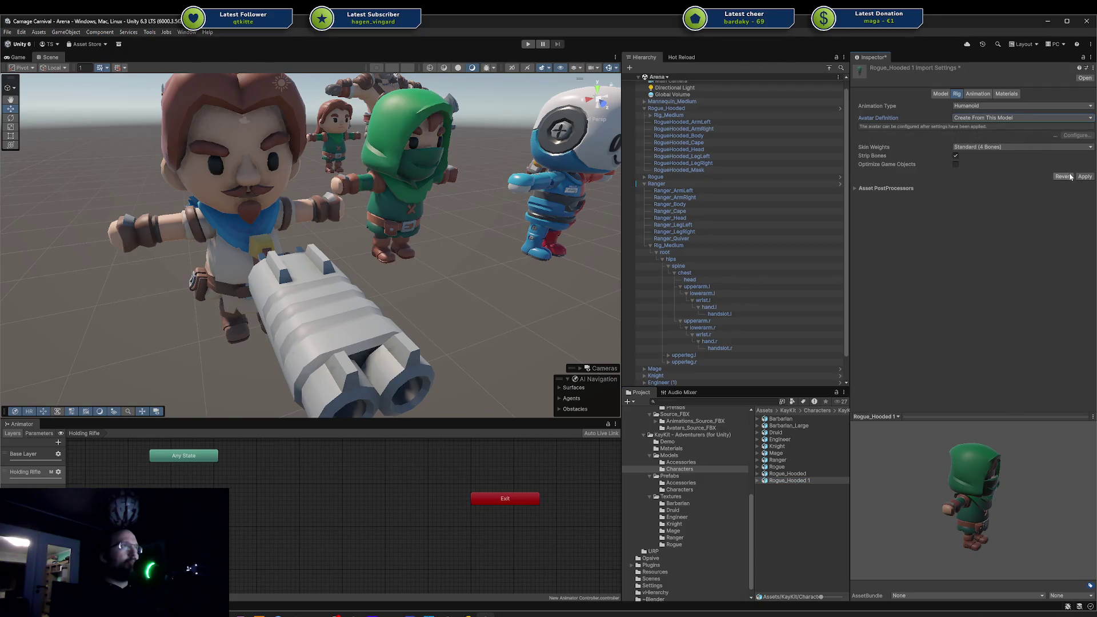
{"action": "left_click", "coordinate": [758, 482]}
{"action": "scroll", "coordinate": [793, 509], "scroll_direction": "down", "scroll_amount": 1}
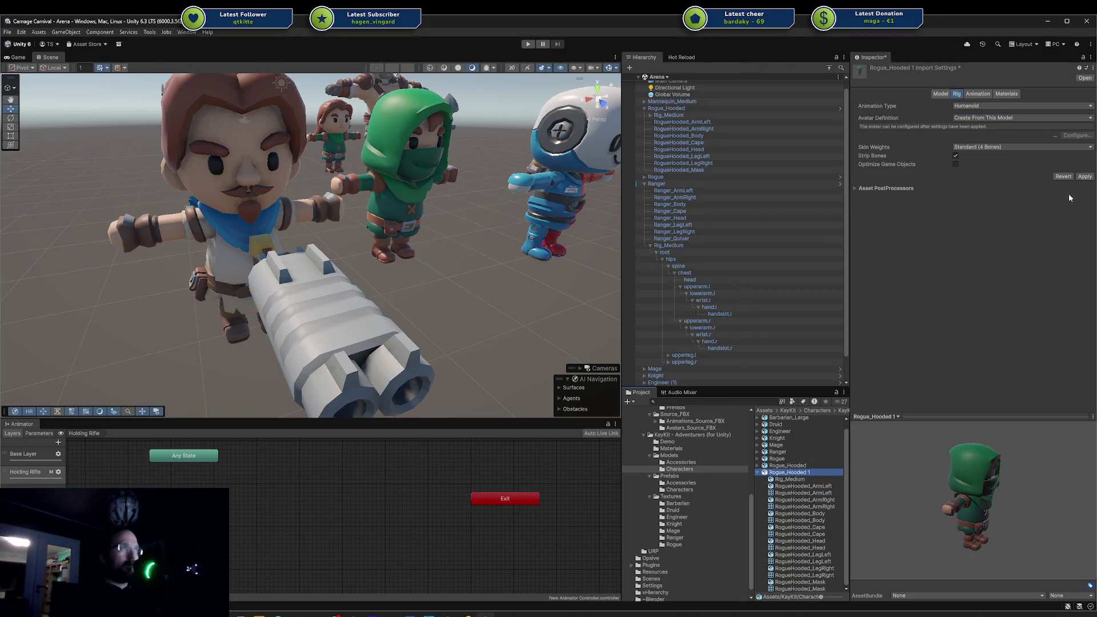
{"action": "left_click", "coordinate": [1084, 176]}
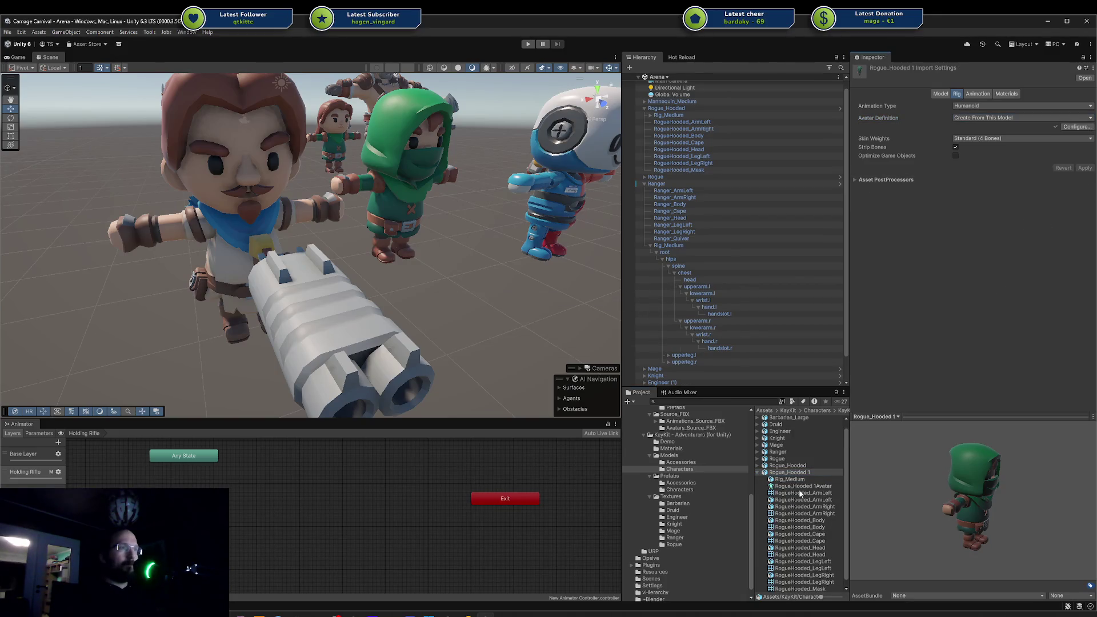
Check the generated Rogue_Hooded 1Avatar's bone mapping, then delete the Rogue_Hooded 1 duplicate.
{"action": "left_click", "coordinate": [801, 486]}
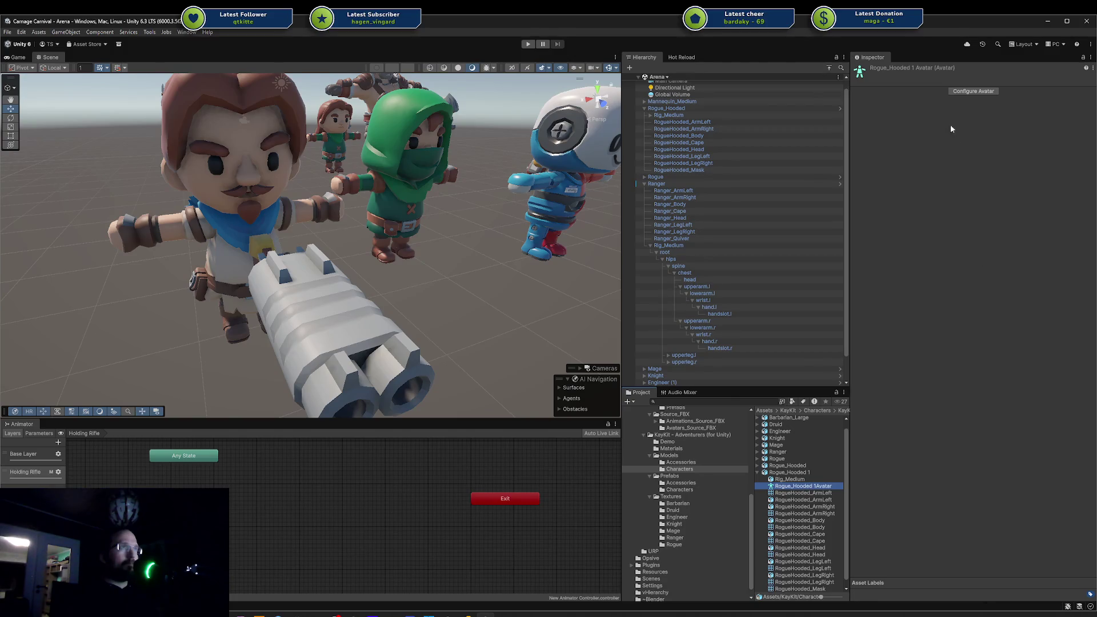
{"action": "left_click", "coordinate": [972, 92]}
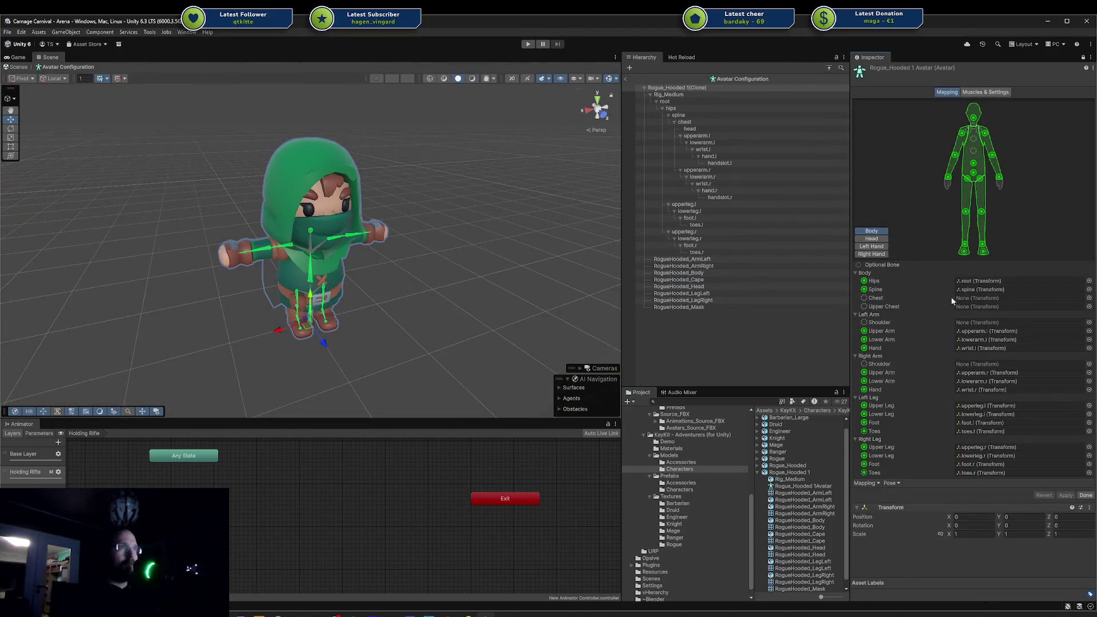
{"action": "left_click", "coordinate": [627, 79]}
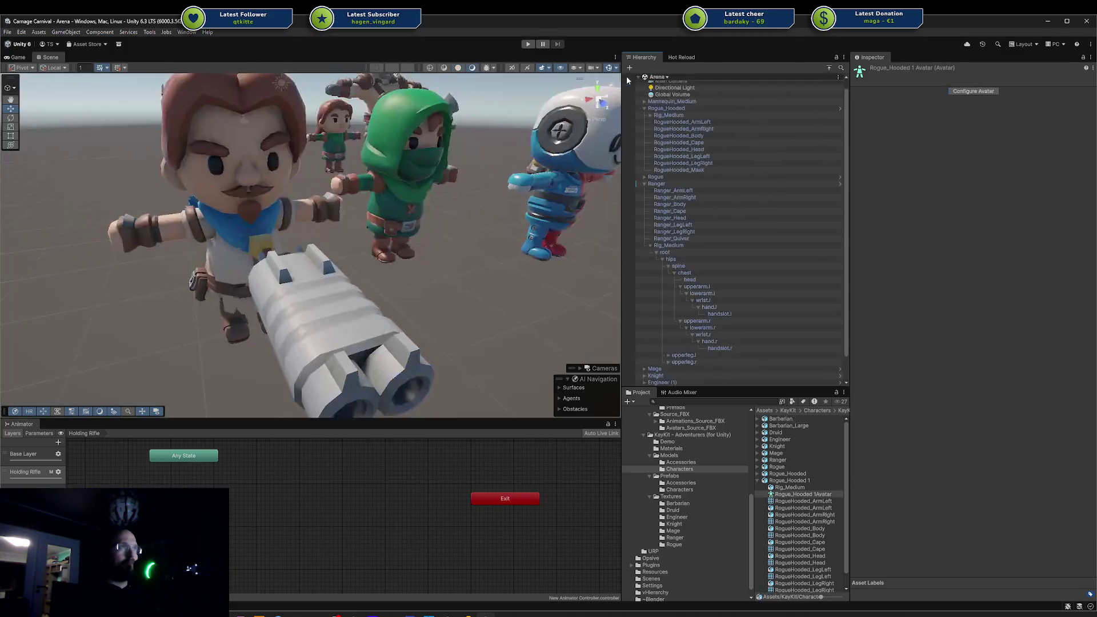
{"action": "left_click", "coordinate": [805, 480]}
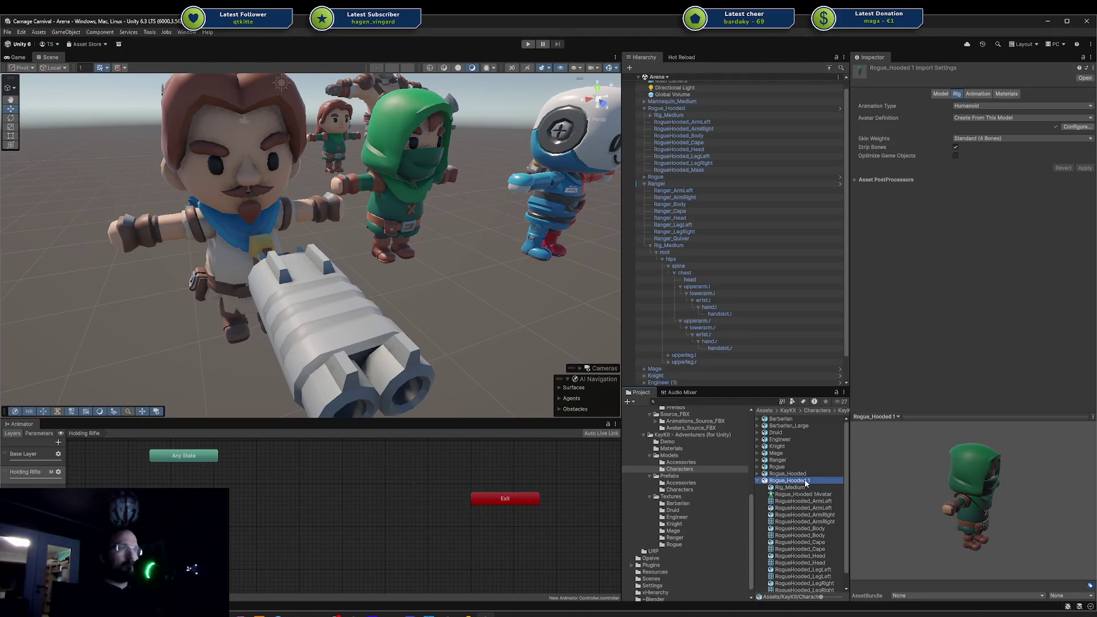
{"action": "key", "text": "Delete"}
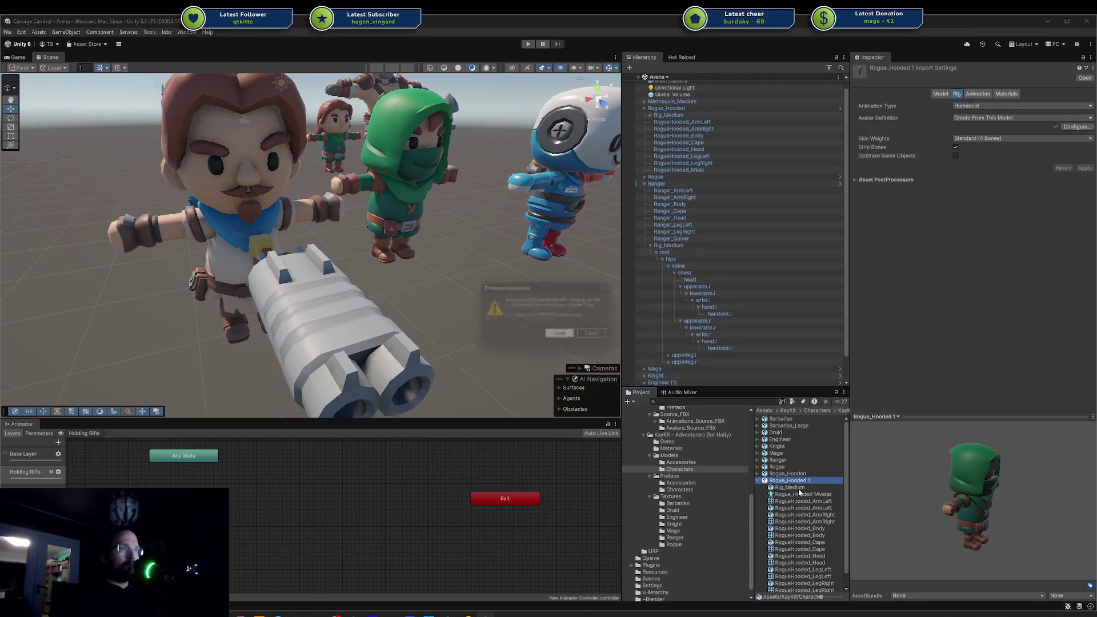
{"action": "key", "text": "Return"}
Ping Rig_Medium_Avatar from Rogue_Hooded's rig Source field and select it.
{"action": "left_click", "coordinate": [787, 477]}
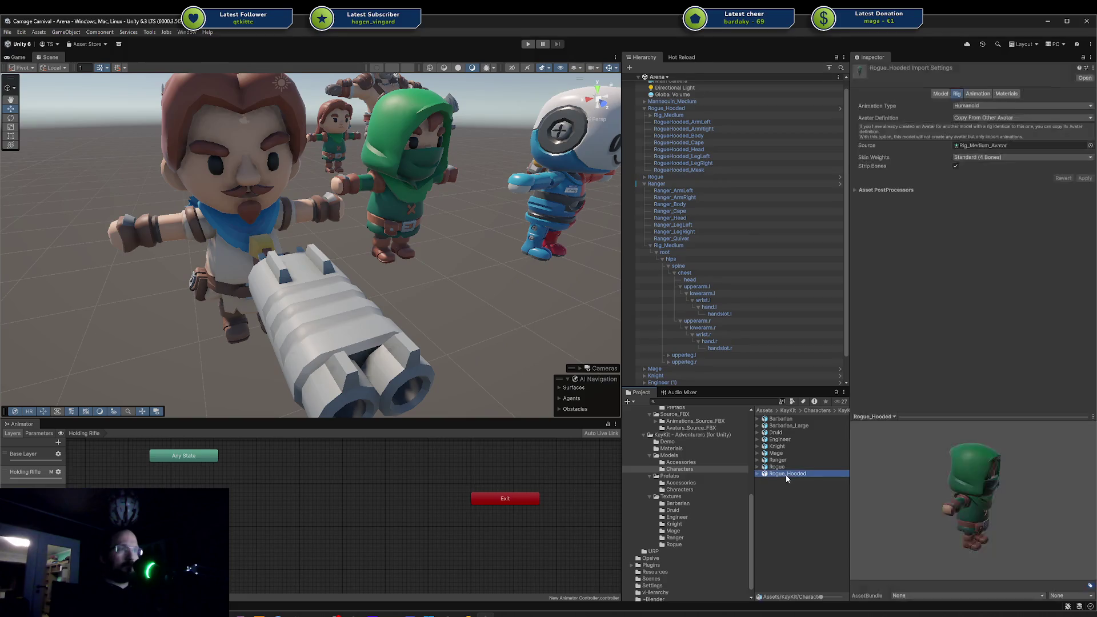
{"action": "left_click", "coordinate": [1026, 143]}
{"action": "left_click", "coordinate": [790, 440]}
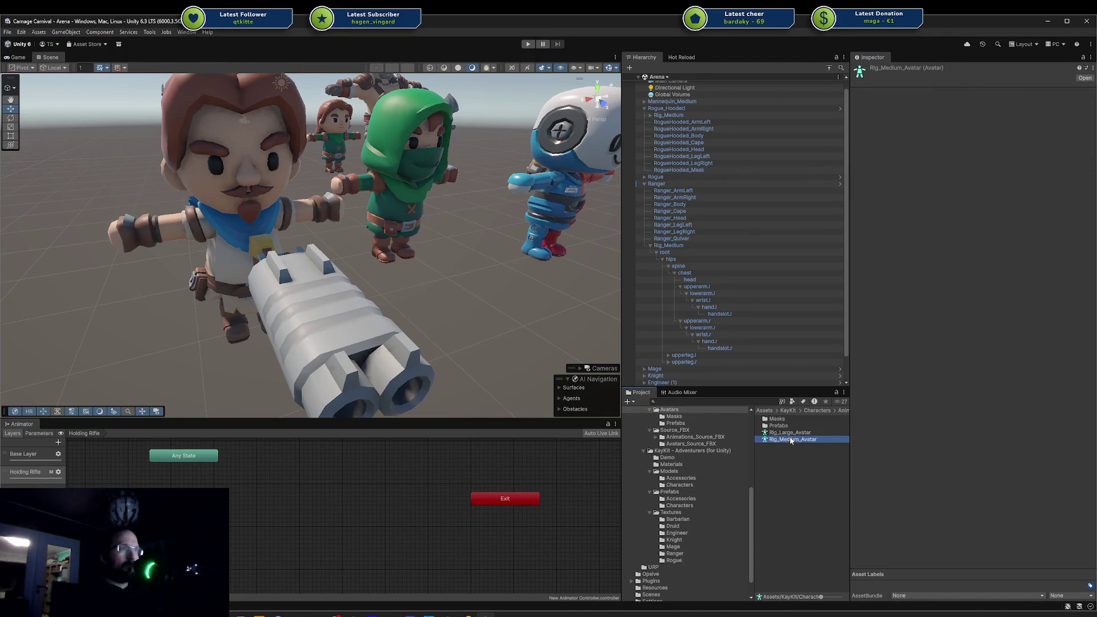
Inspect Rig_Large_Avatar, opening and dismissing its context menu without choosing anything.
{"action": "left_click", "coordinate": [791, 433]}
{"action": "right_click", "coordinate": [791, 434]}
{"action": "left_click", "coordinate": [780, 435]}
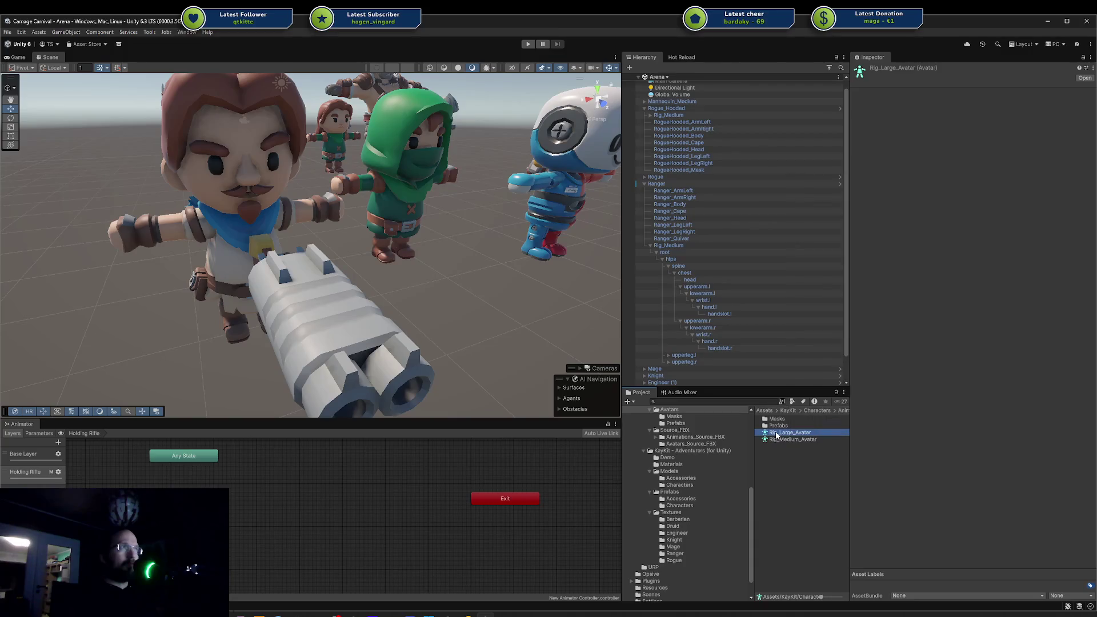
{"action": "right_click", "coordinate": [777, 437]}
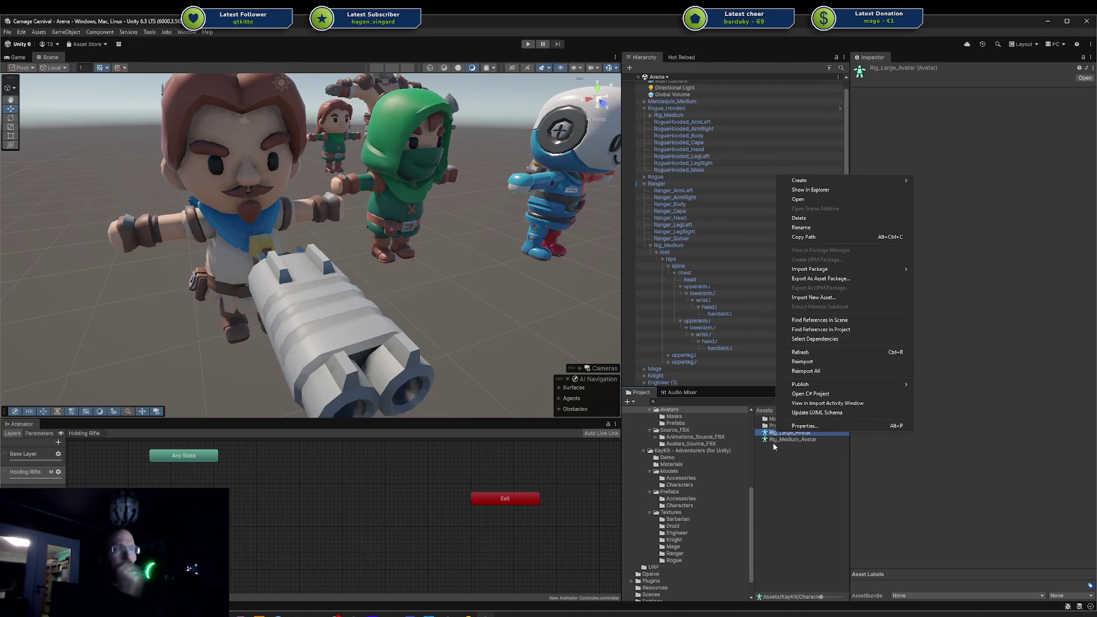
{"action": "left_click", "coordinate": [776, 436]}
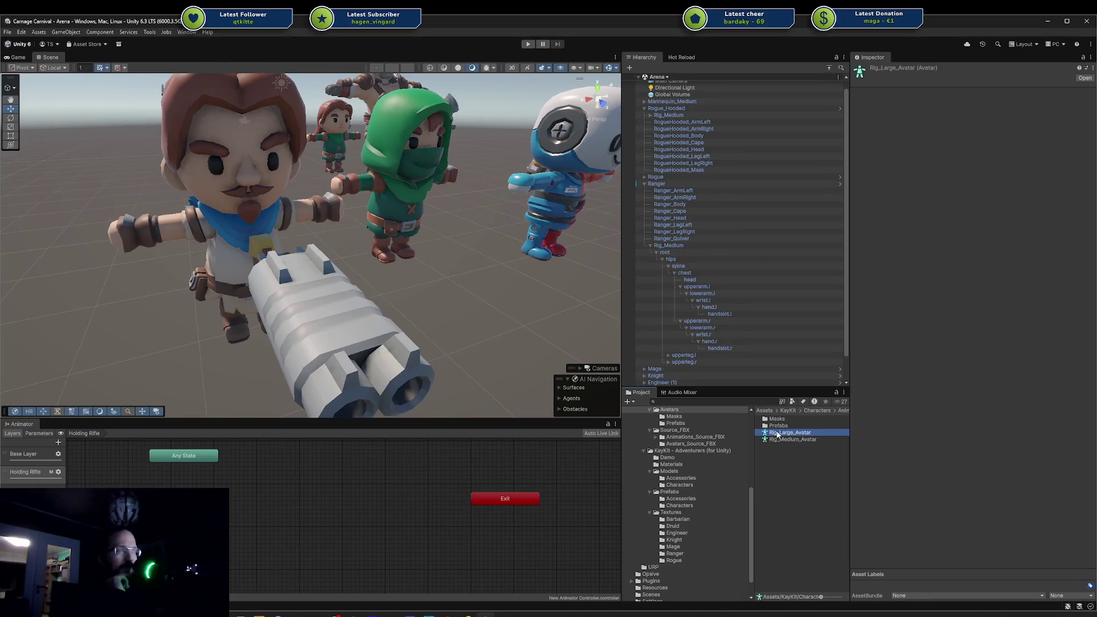
{"action": "right_click", "coordinate": [774, 438]}
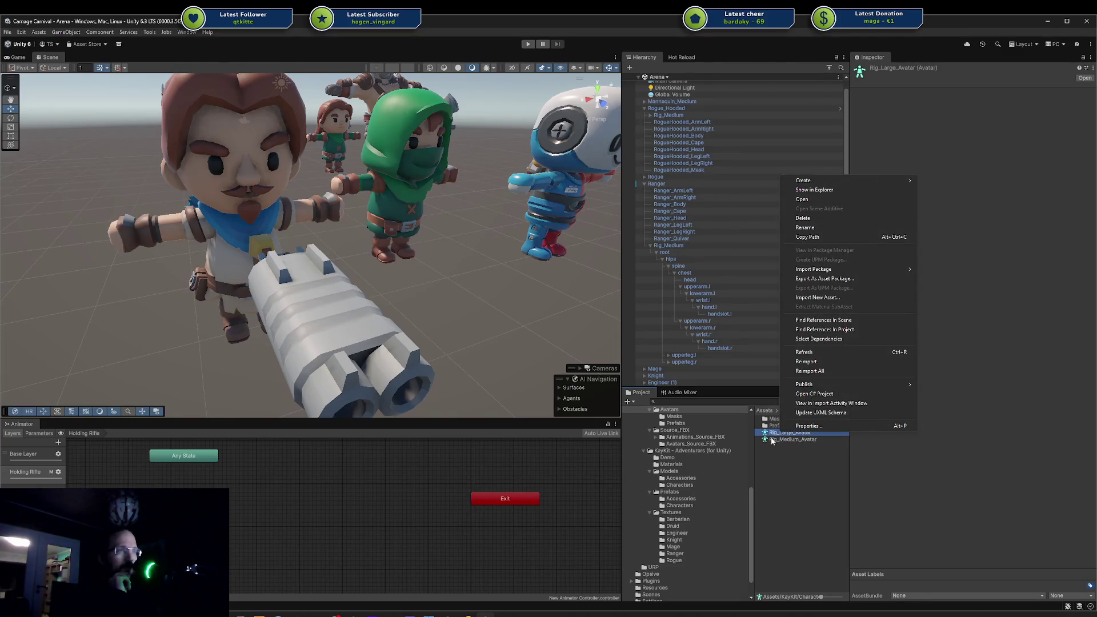
{"action": "left_click", "coordinate": [772, 441]}
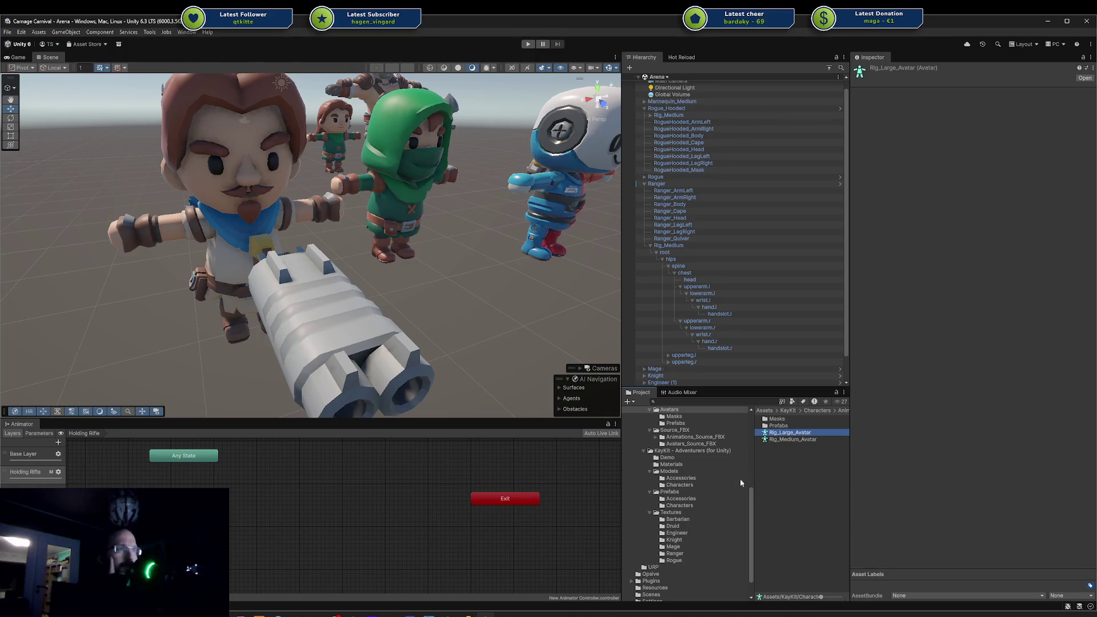
Browse the textures, URP, prefabs and models folders, ending in Avatars_Source_FBX.
{"action": "left_click", "coordinate": [676, 532]}
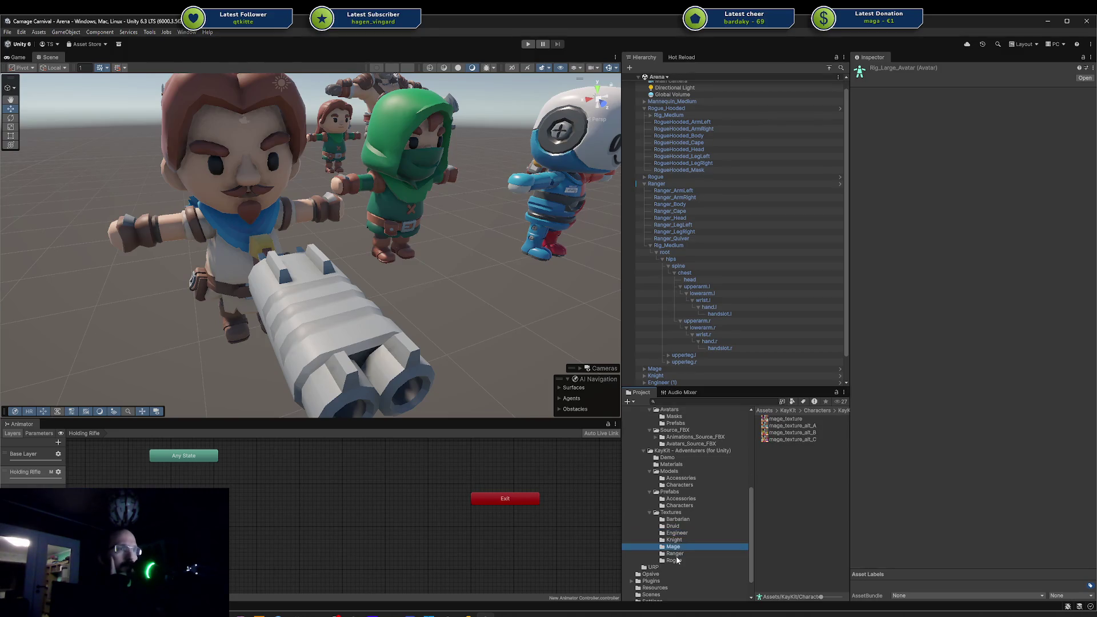
{"action": "left_click", "coordinate": [653, 567]}
{"action": "left_click", "coordinate": [684, 505]}
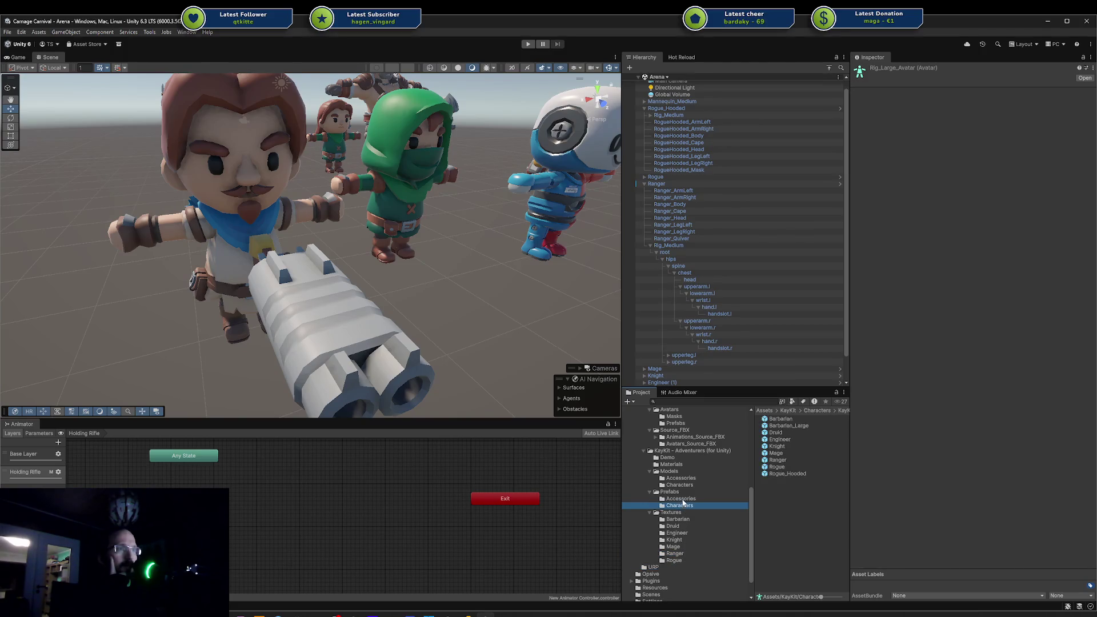
{"action": "left_click", "coordinate": [685, 484]}
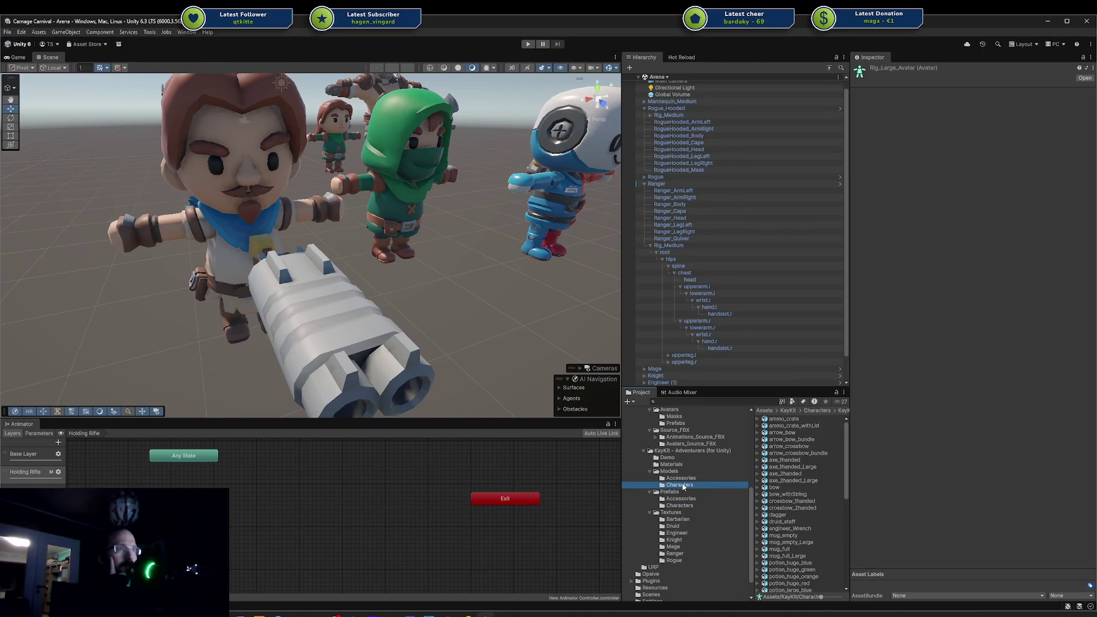
{"action": "left_click", "coordinate": [757, 440]}
{"action": "left_click", "coordinate": [757, 439]}
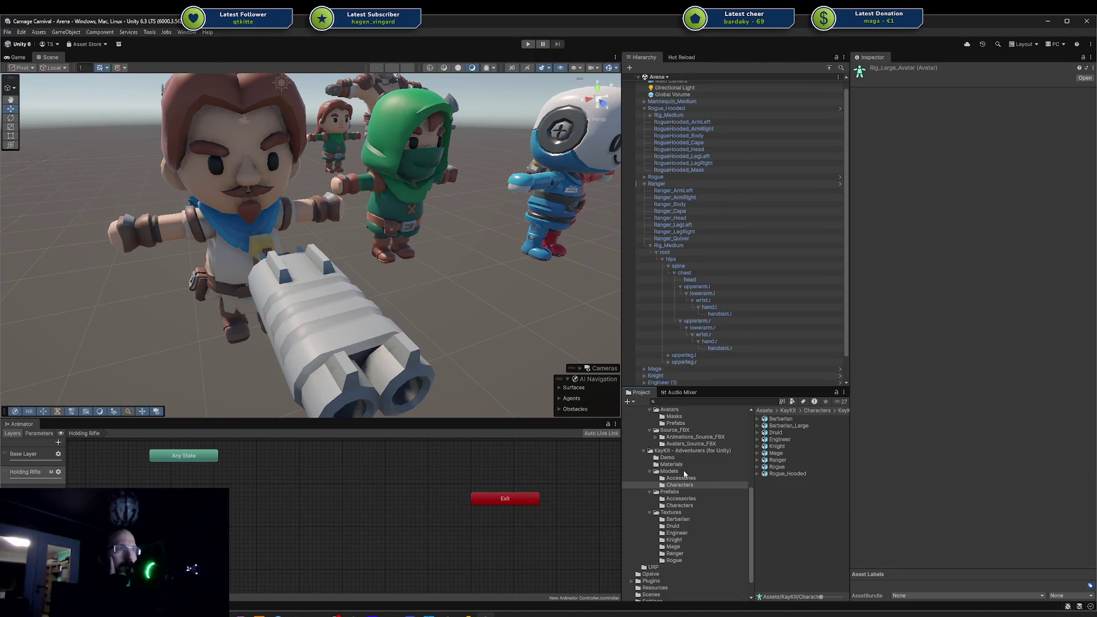
{"action": "left_click", "coordinate": [685, 444]}
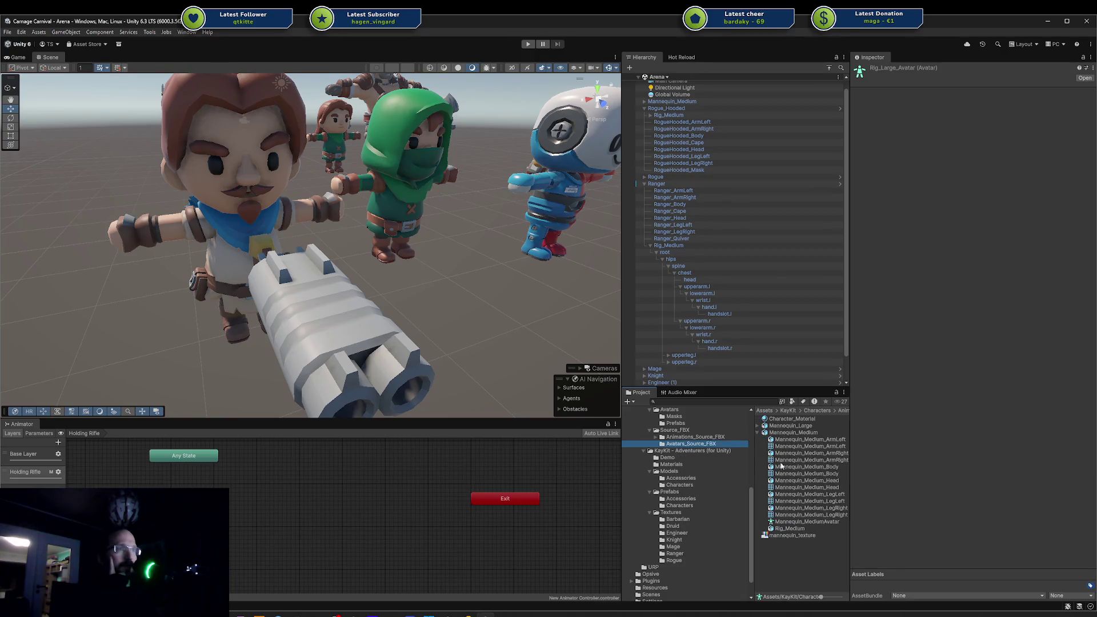
Select Mannequin_MediumAvatar and open its humanoid bone mapping configuration.
{"action": "mouse_move", "coordinate": [806, 521]}
{"action": "left_mouse_down"}
{"action": "mouse_move", "coordinate": [795, 552]}
{"action": "mouse_move", "coordinate": [754, 366]}
{"action": "mouse_move", "coordinate": [742, 403]}
{"action": "mouse_move", "coordinate": [795, 518]}
{"action": "left_mouse_up"}
{"action": "left_click", "coordinate": [795, 515]}
{"action": "left_click", "coordinate": [794, 522]}
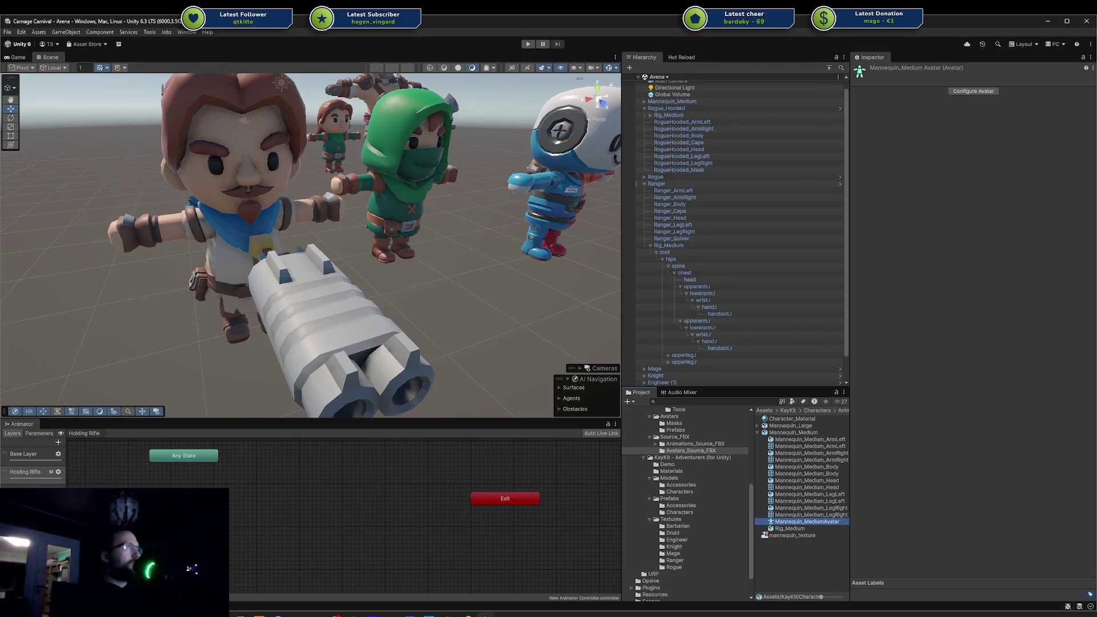
{"action": "left_click", "coordinate": [959, 91]}
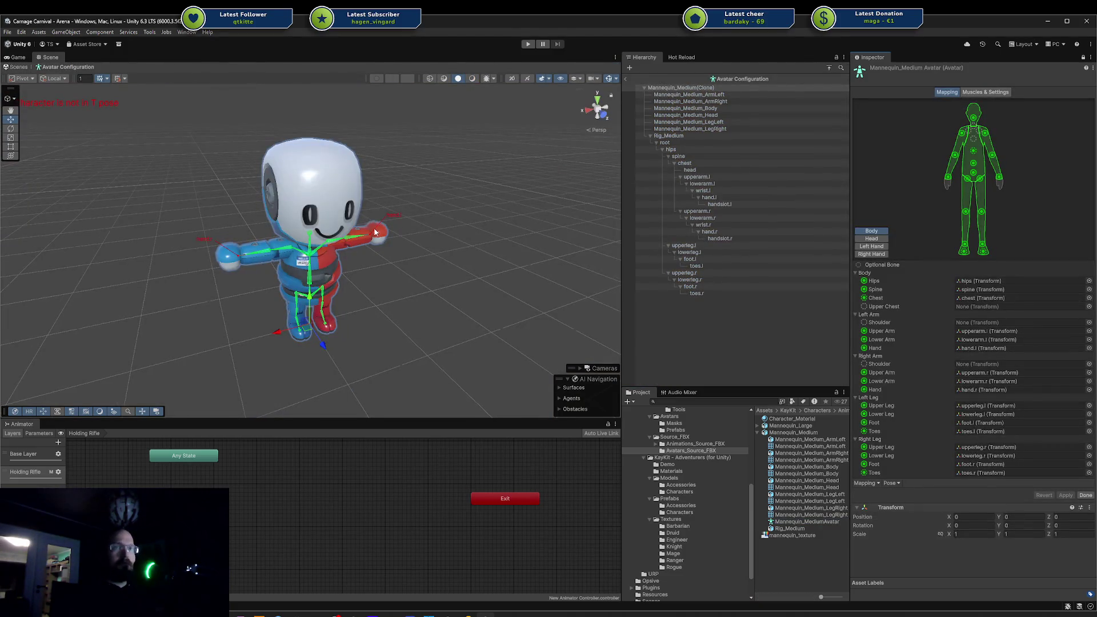
{"action": "mouse_move", "coordinate": [365, 211]}
{"action": "left_mouse_down"}
{"action": "mouse_move", "coordinate": [360, 234]}
{"action": "mouse_move", "coordinate": [553, 175]}
{"action": "mouse_move", "coordinate": [492, 287]}
{"action": "mouse_move", "coordinate": [439, 306]}
{"action": "mouse_move", "coordinate": [184, 244]}
{"action": "mouse_move", "coordinate": [196, 266]}
{"action": "mouse_move", "coordinate": [355, 244]}
{"action": "mouse_move", "coordinate": [353, 252]}
{"action": "mouse_move", "coordinate": [183, 252]}
{"action": "mouse_move", "coordinate": [396, 211]}
{"action": "left_mouse_up"}
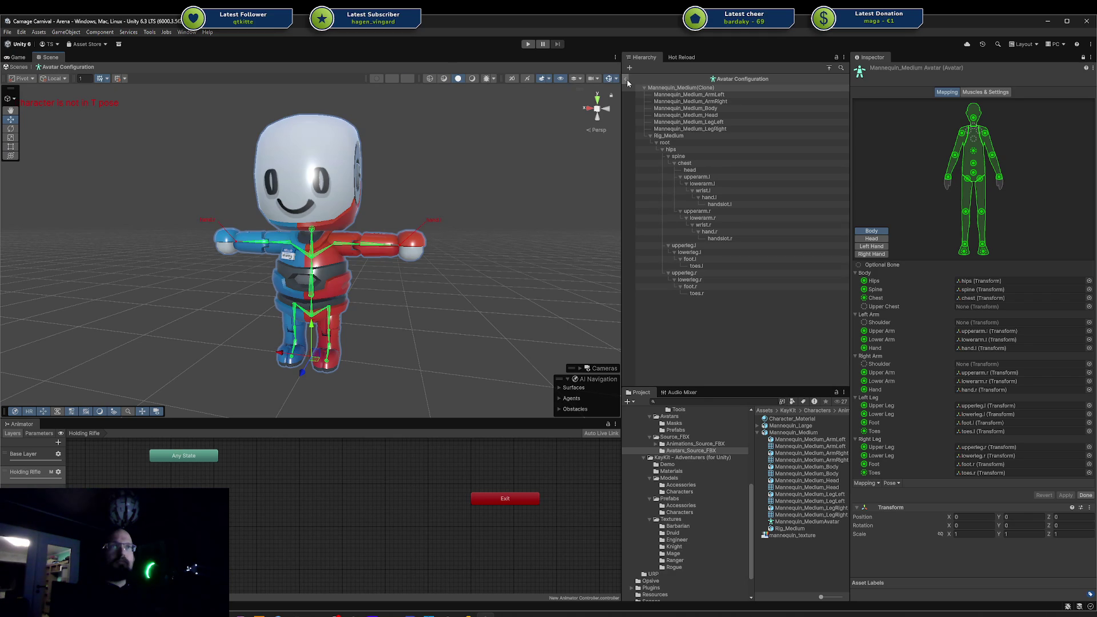
{"action": "left_click", "coordinate": [626, 80]}
{"action": "left_click", "coordinate": [799, 524]}
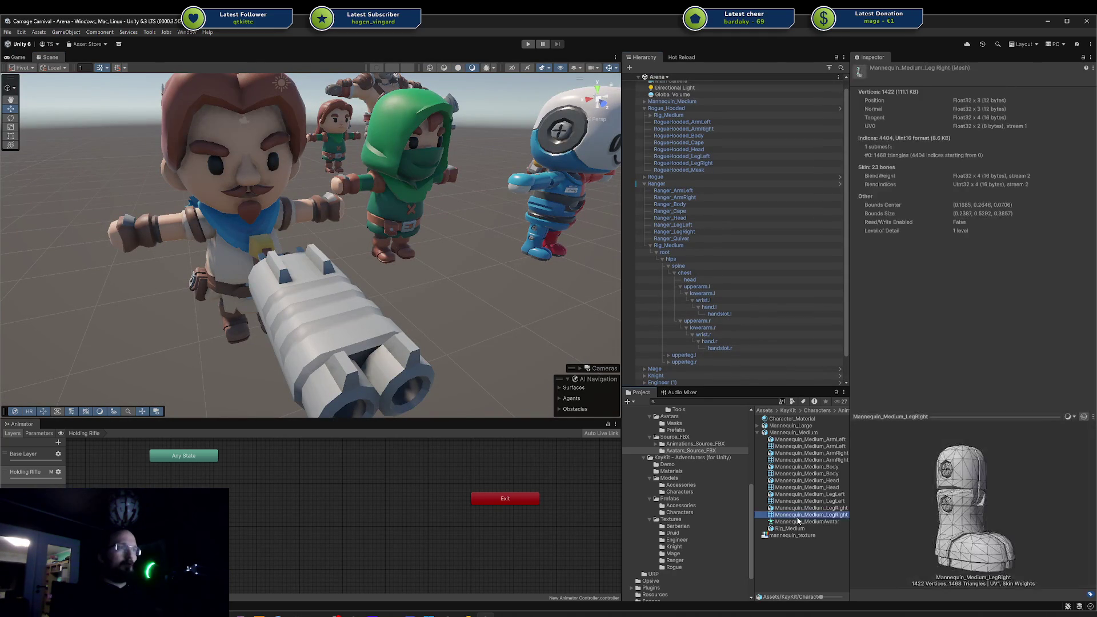
Dismiss Mannequin_MediumAvatar's context menu and browse into the EXPERIMENTAL animations folder.
{"action": "right_click", "coordinate": [798, 523]}
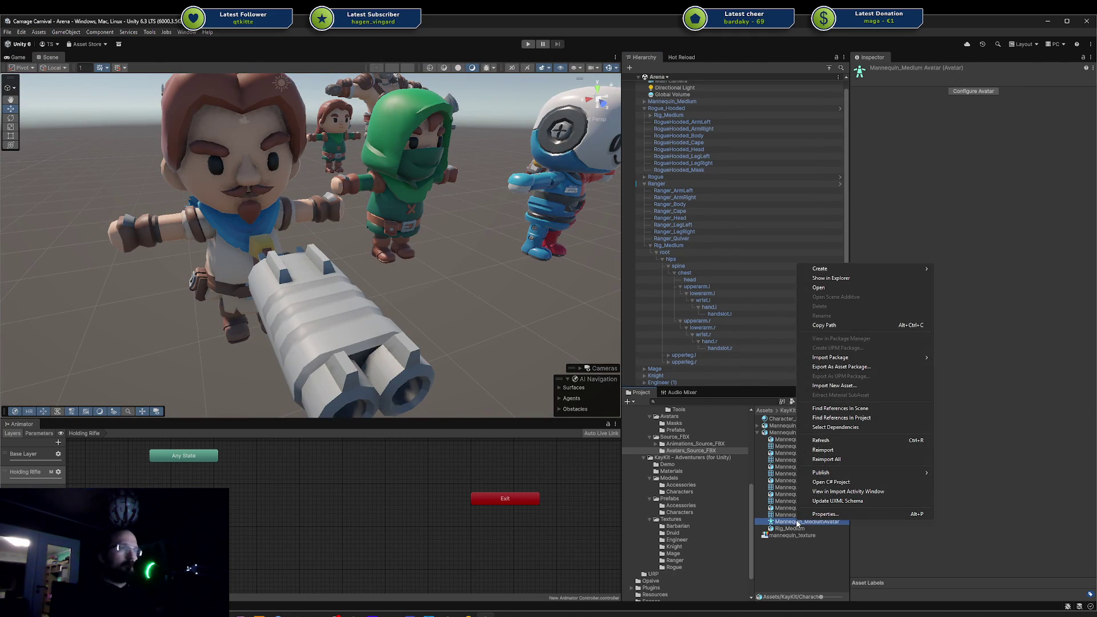
{"action": "left_click", "coordinate": [799, 562]}
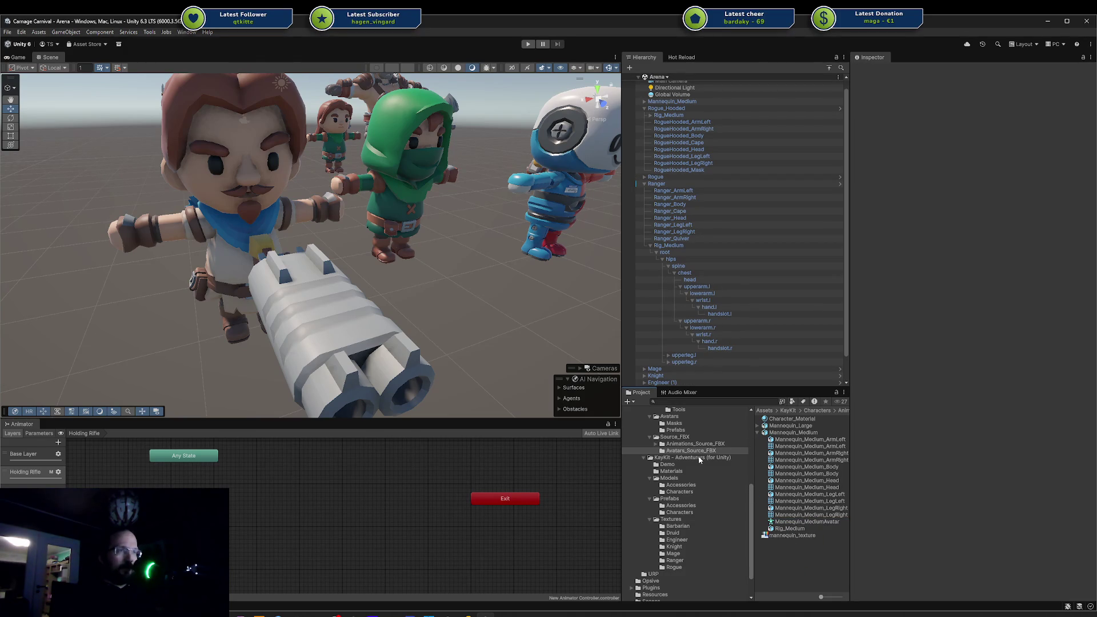
{"action": "scroll", "coordinate": [698, 457], "scroll_direction": "up", "scroll_amount": 5}
{"action": "left_click", "coordinate": [688, 558]}
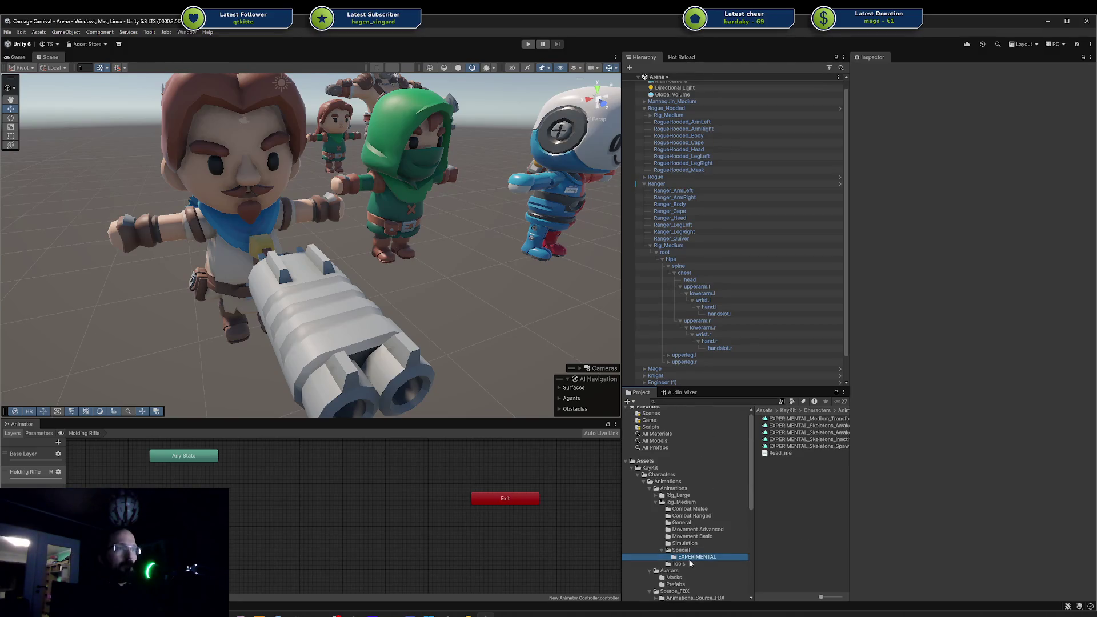
{"action": "scroll", "coordinate": [695, 556], "scroll_direction": "down", "scroll_amount": 2}
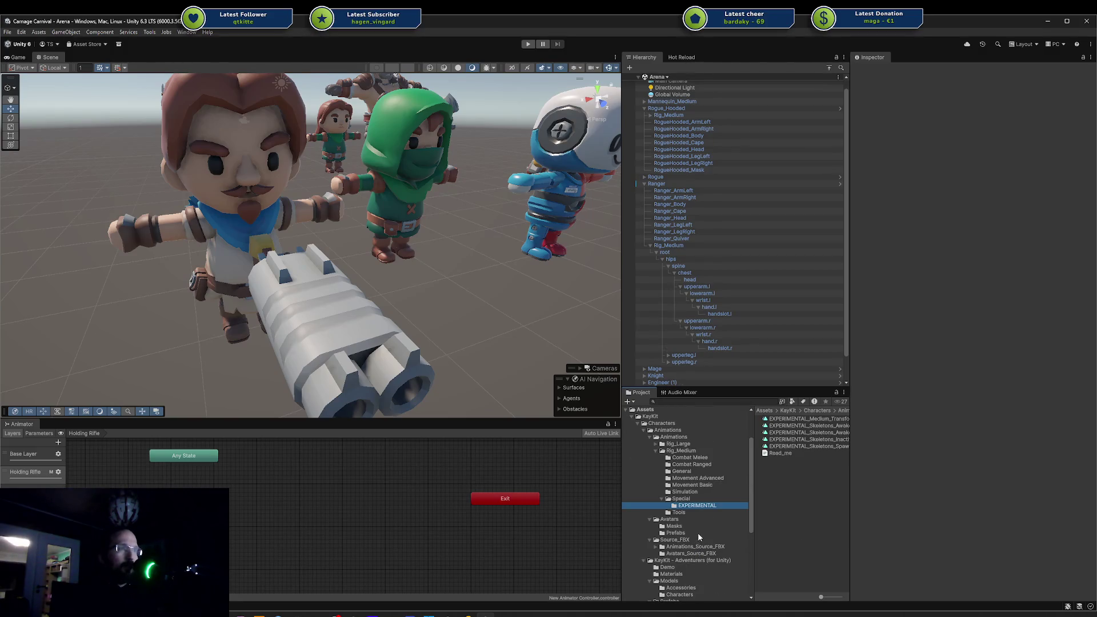
Inspect Rig_Medium_Handslot_Mask's Mannequin_Medium_ArmLeft entry, then return to the Avatars folder.
{"action": "left_click", "coordinate": [674, 526]}
{"action": "left_click", "coordinate": [805, 420]}
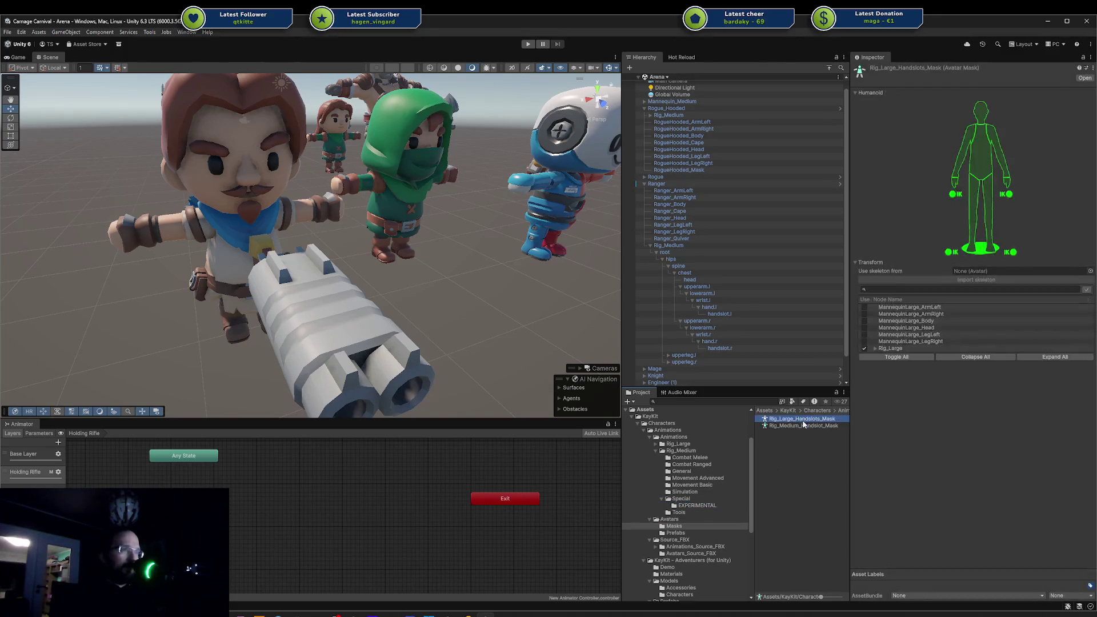
{"action": "left_click", "coordinate": [803, 426]}
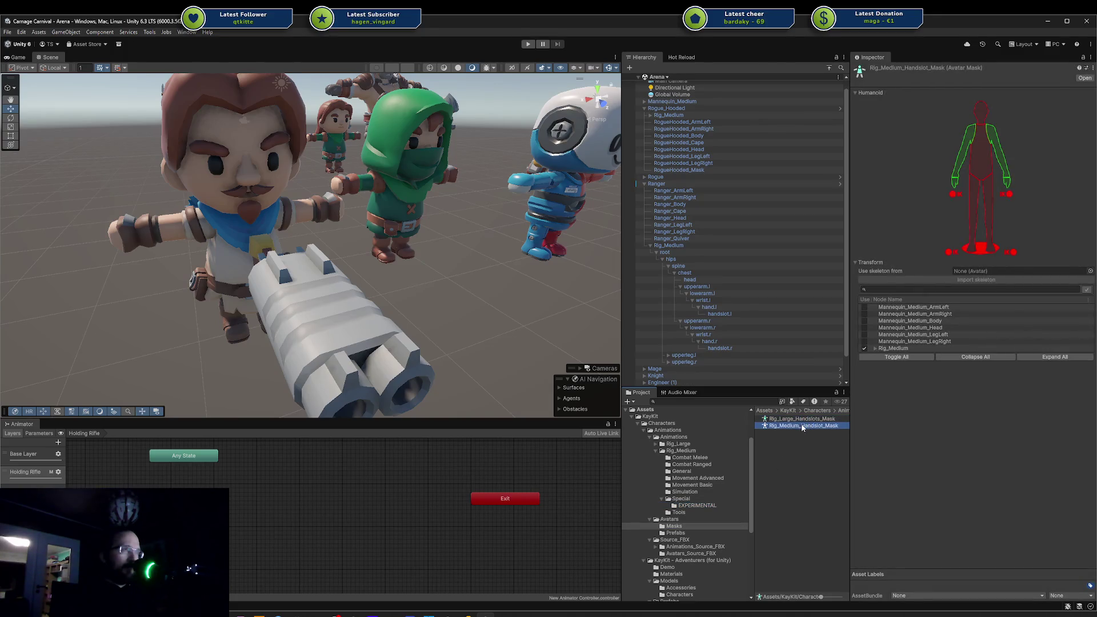
{"action": "left_click", "coordinate": [912, 309]}
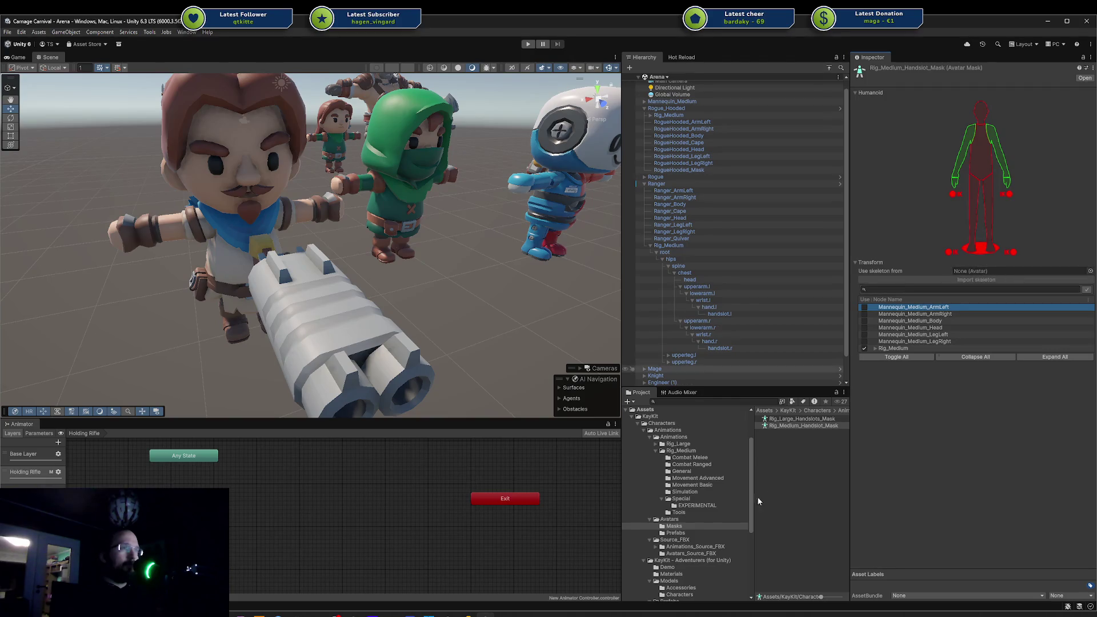
{"action": "left_click", "coordinate": [673, 519]}
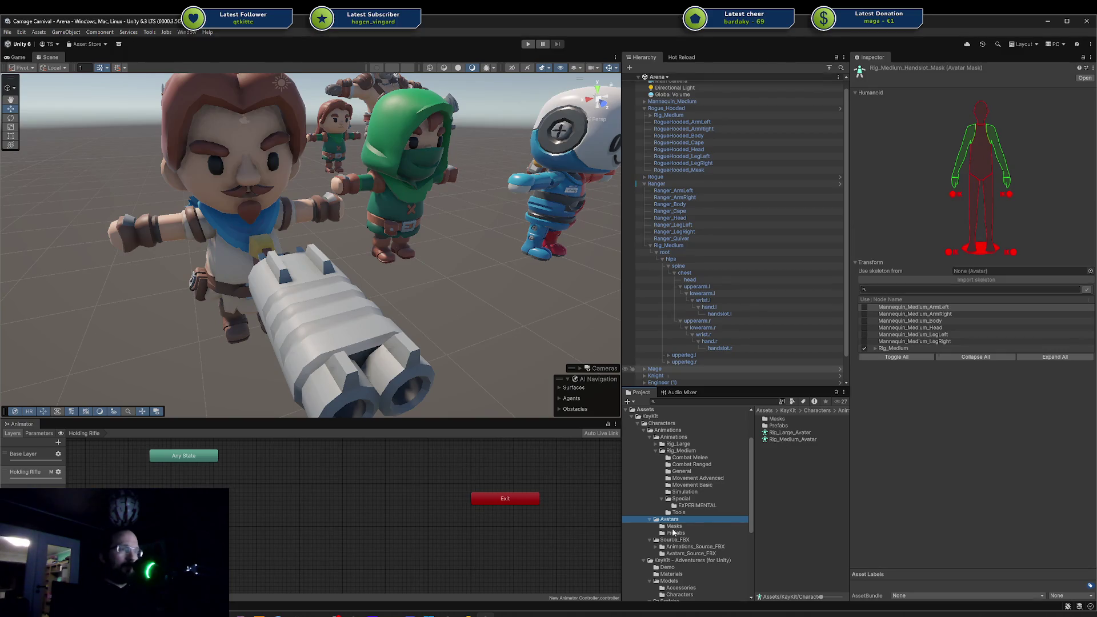
{"action": "right_click", "coordinate": [784, 474]}
Create an Avatar Mask in the Avatars folder, keeping the name New Avatar Mask.
{"action": "mouse_move", "coordinate": [848, 227]}
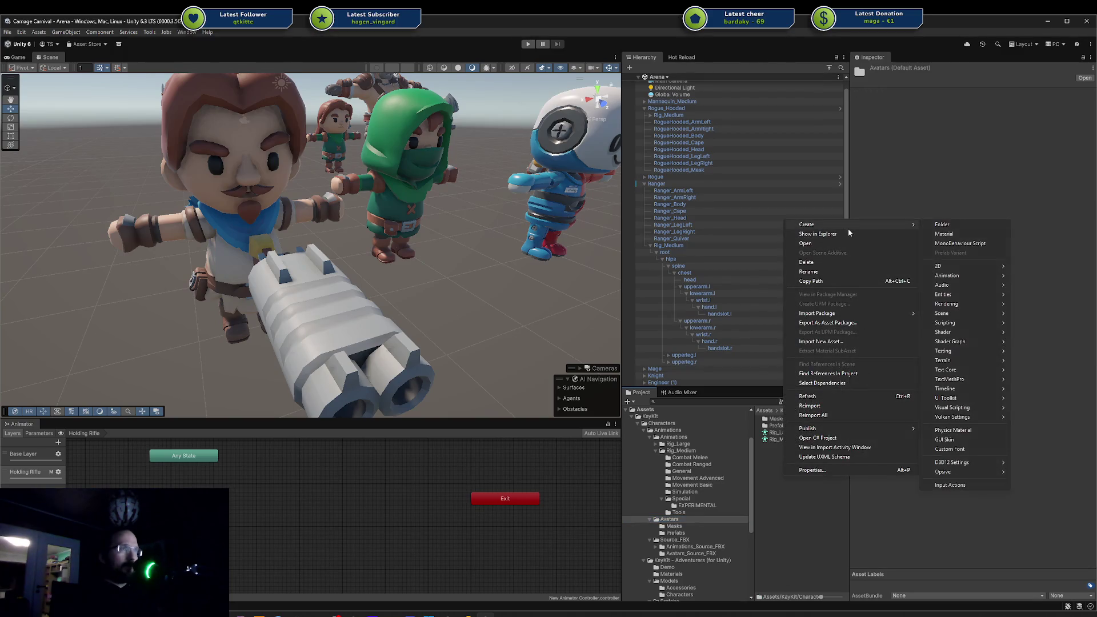
{"action": "mouse_move", "coordinate": [971, 276]}
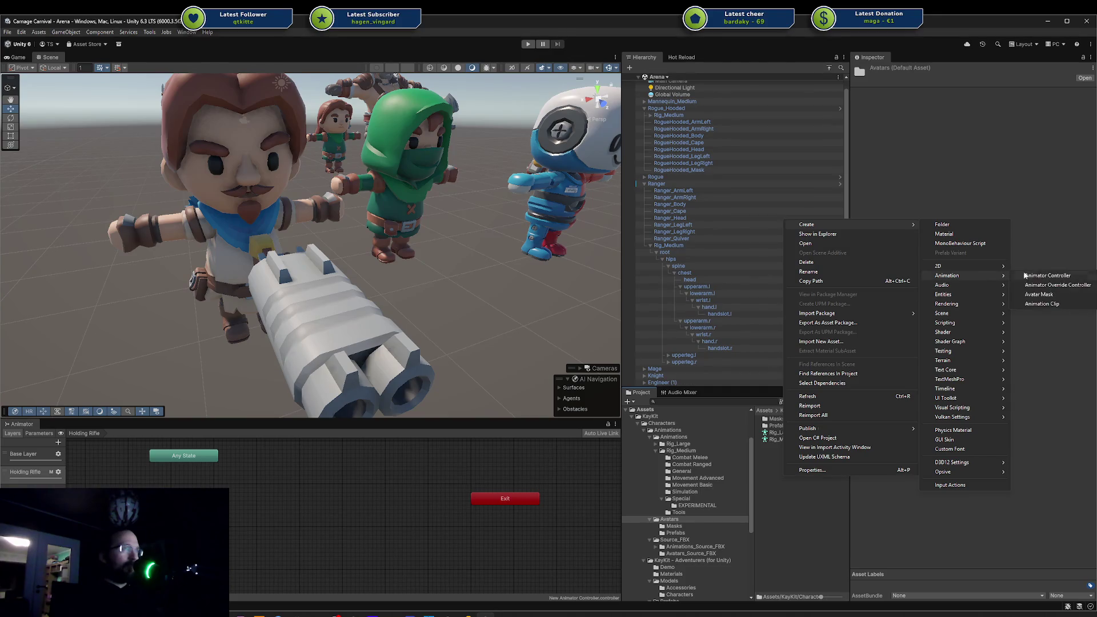
{"action": "left_click", "coordinate": [1054, 295]}
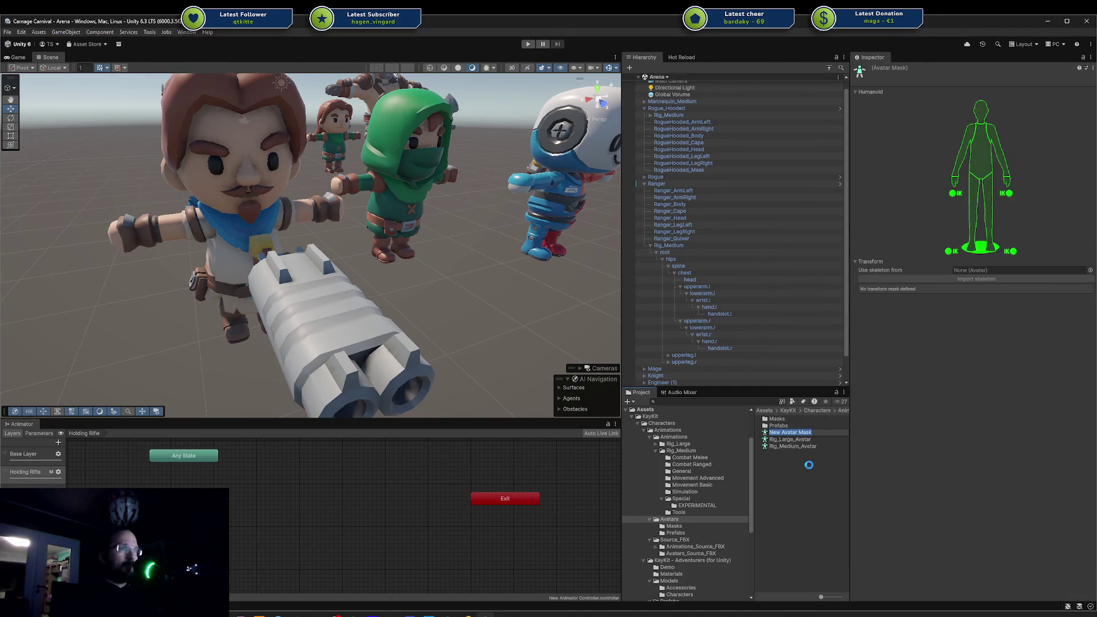
{"action": "mouse_move", "coordinate": [787, 433]}
{"action": "left_mouse_down"}
{"action": "mouse_move", "coordinate": [1009, 326]}
{"action": "mouse_move", "coordinate": [979, 276]}
{"action": "mouse_move", "coordinate": [993, 269]}
{"action": "left_mouse_up"}
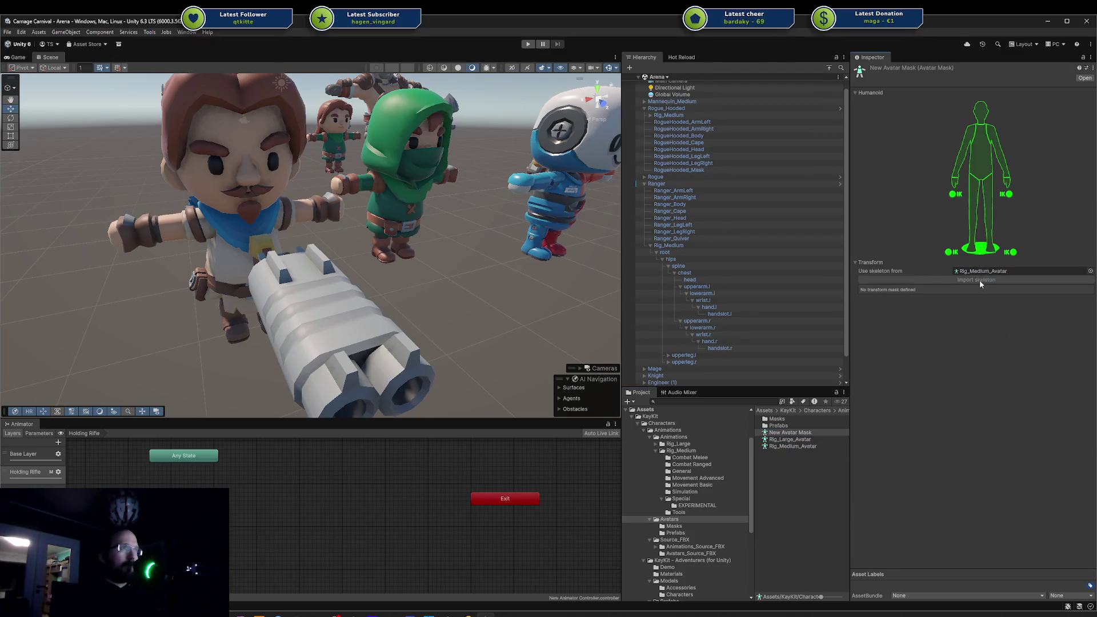
Check Rig_Medium_Avatar and the new mask's humanoid settings, then switch to Rider.
{"action": "left_click", "coordinate": [986, 272]}
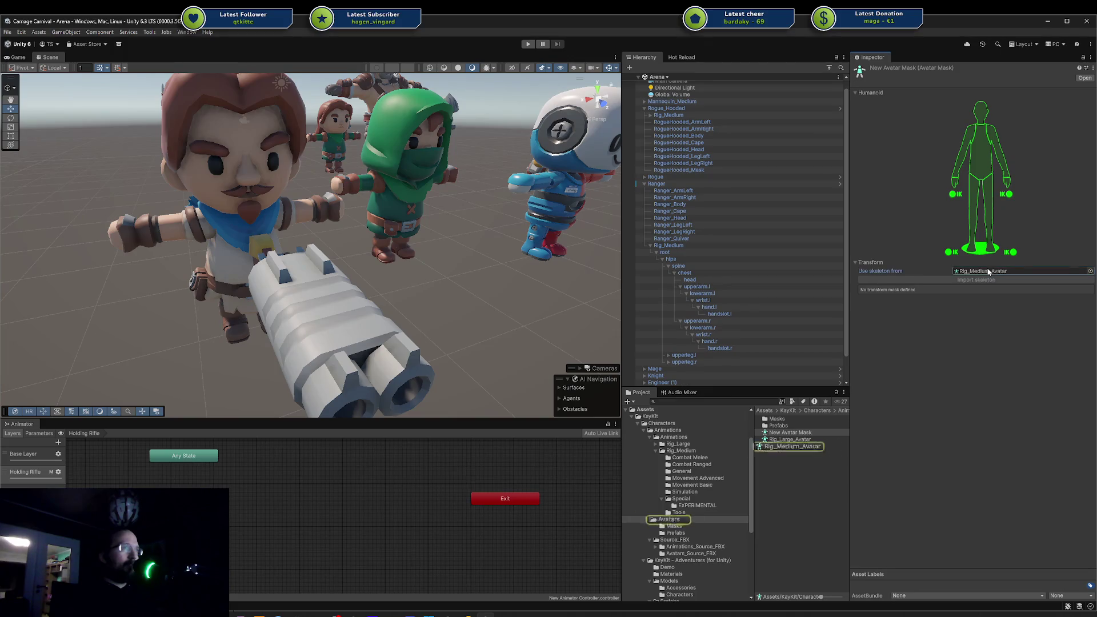
{"action": "left_click", "coordinate": [782, 446]}
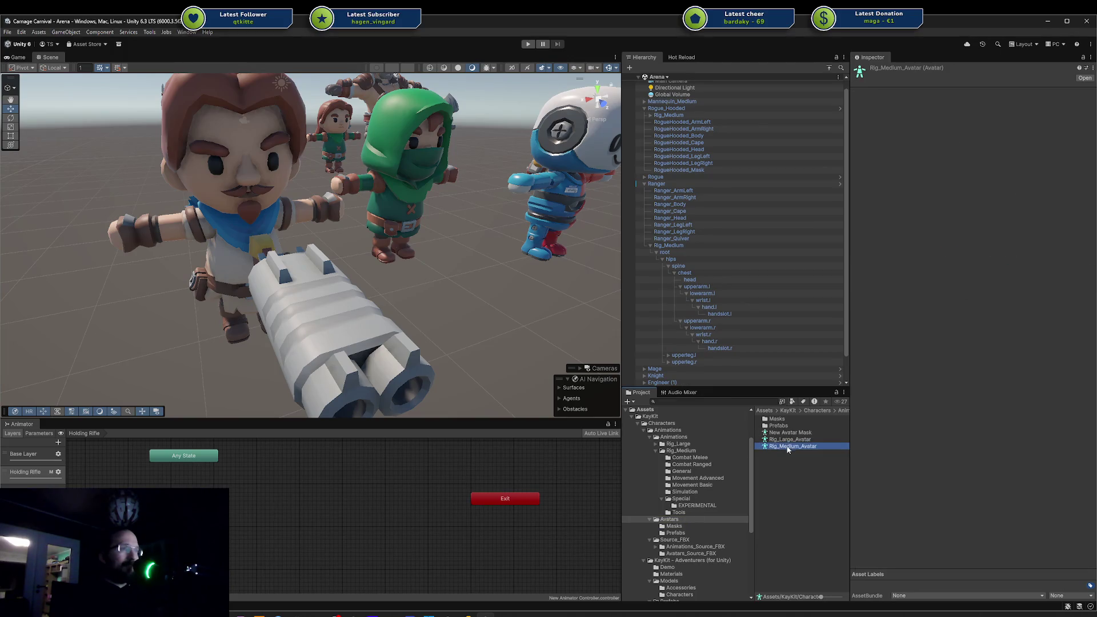
{"action": "left_click", "coordinate": [787, 433]}
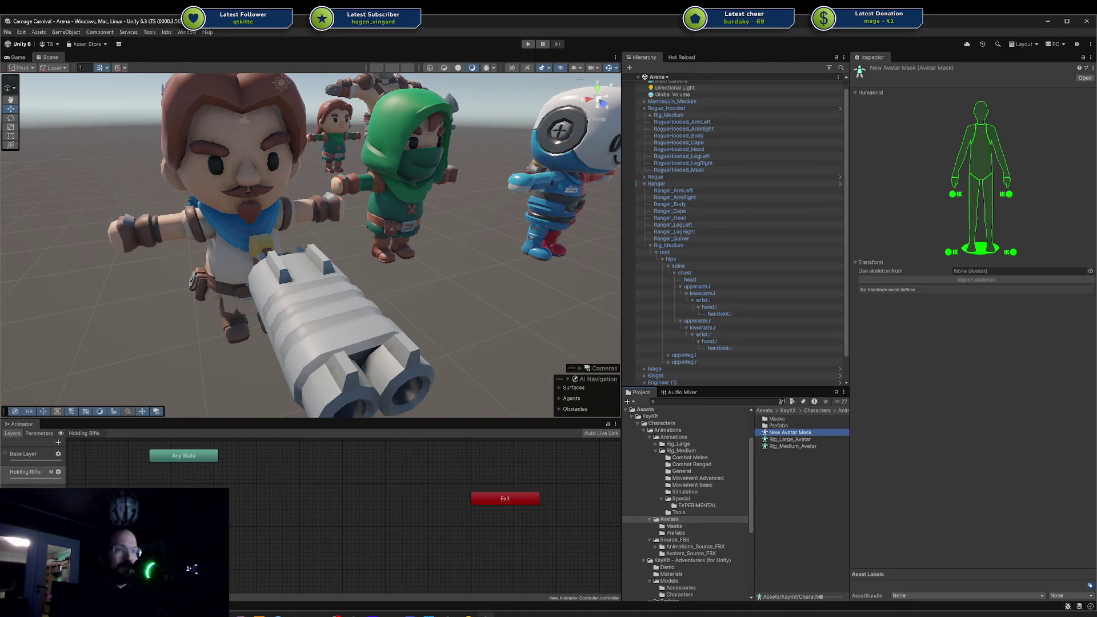
{"action": "left_click", "coordinate": [467, 615]}
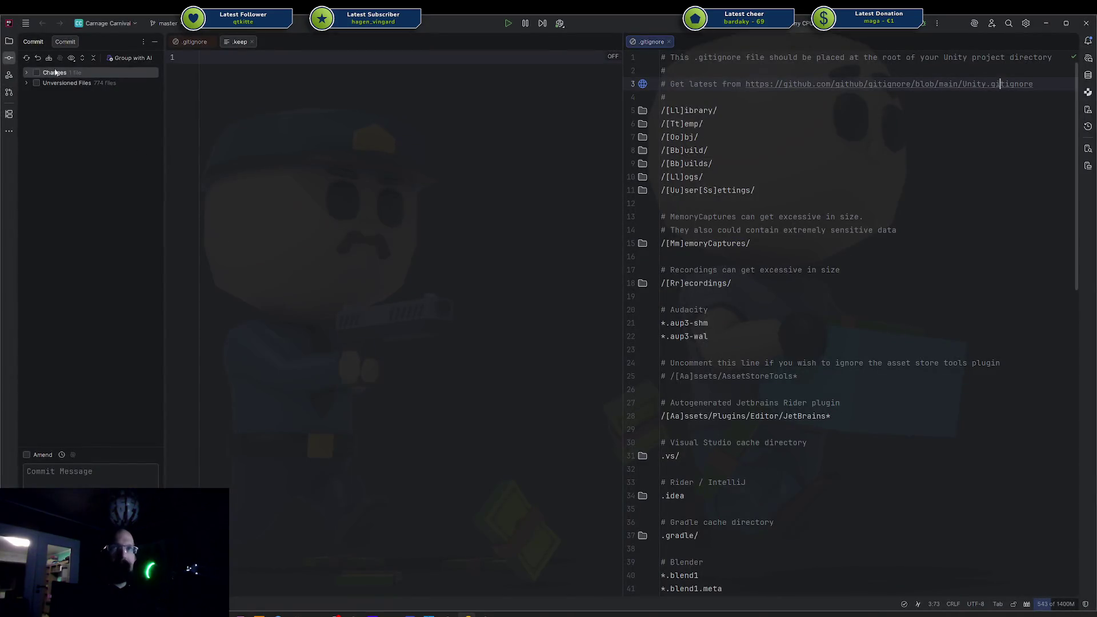
In Rider's Project tree, expand KayKit > Characters > KayKit - Adventures (for Unity).
{"action": "left_click", "coordinate": [8, 41]}
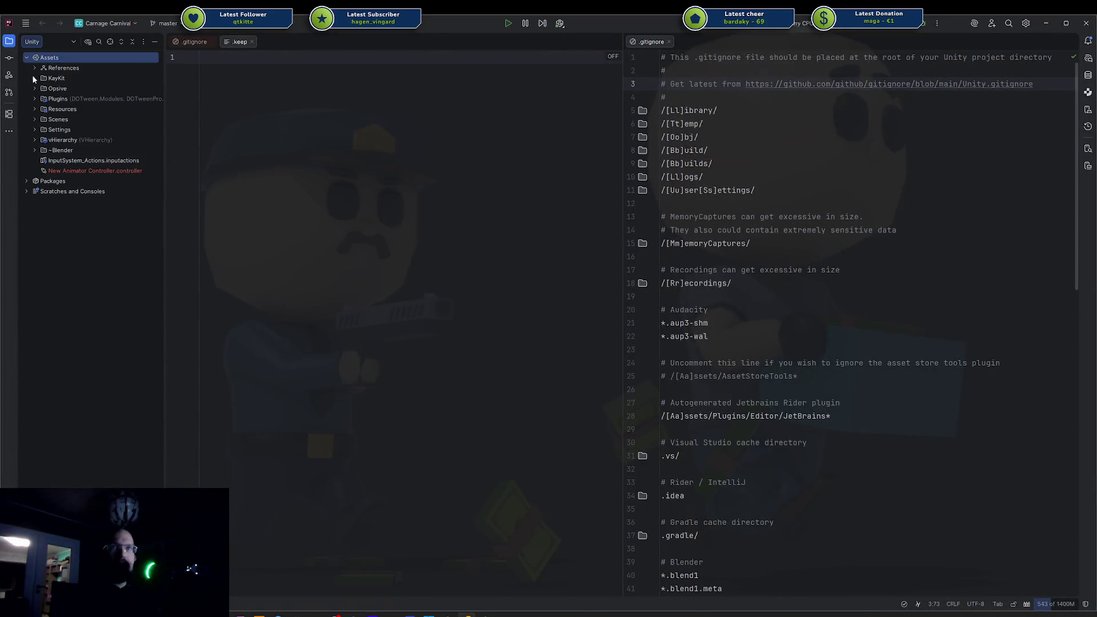
{"action": "left_click", "coordinate": [34, 78]}
{"action": "left_click", "coordinate": [42, 88]}
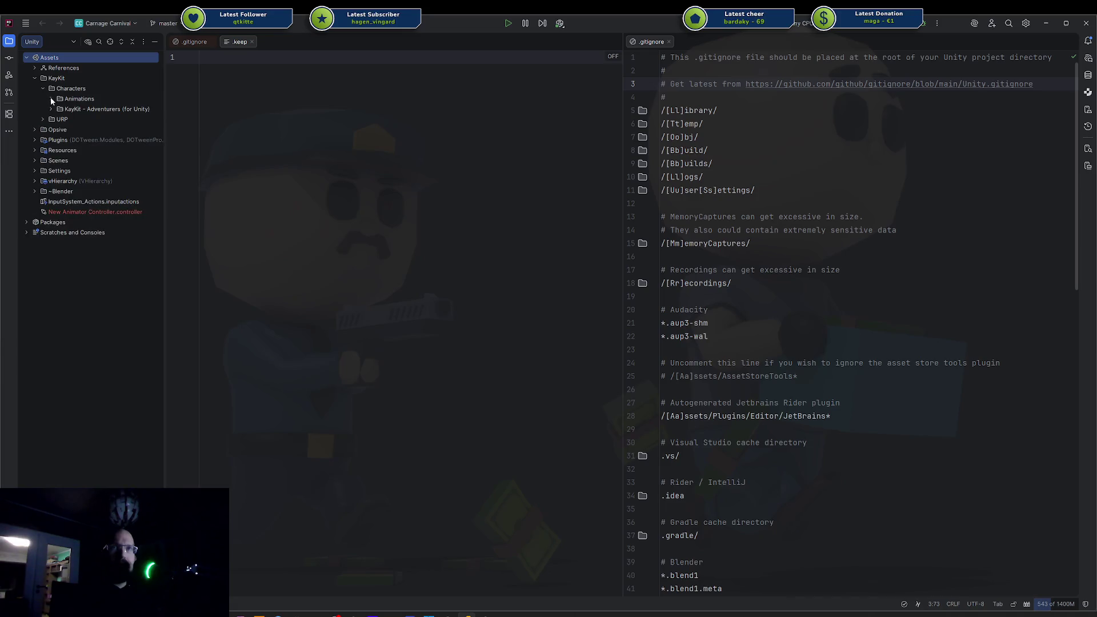
{"action": "left_click", "coordinate": [41, 119]}
{"action": "left_click", "coordinate": [41, 119]}
{"action": "left_click", "coordinate": [50, 108]}
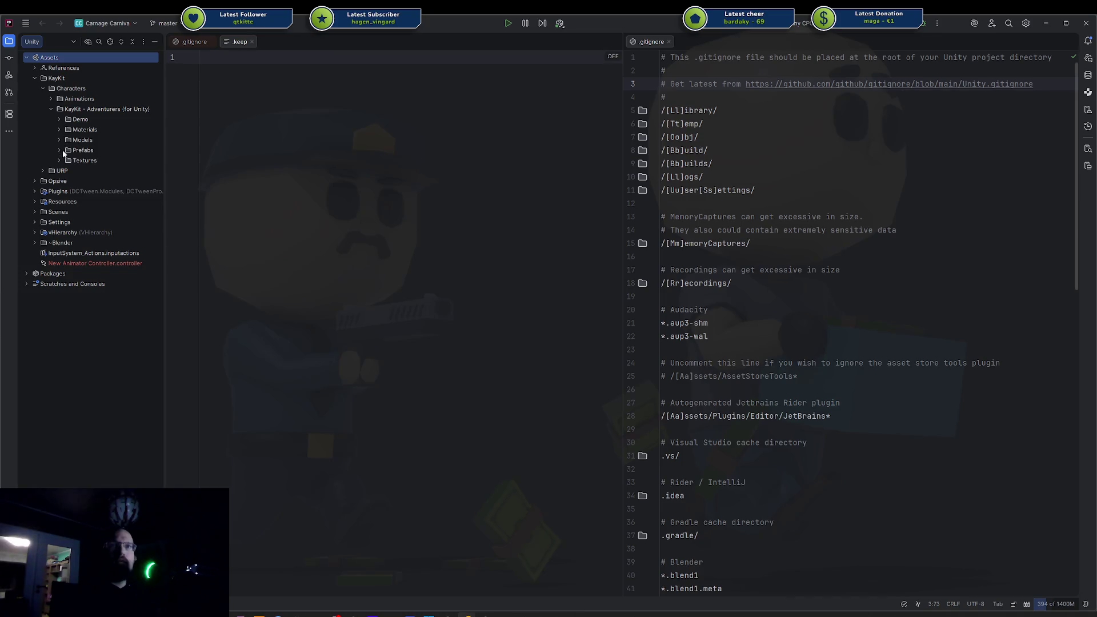
{"action": "left_click", "coordinate": [60, 127]}
{"action": "left_click", "coordinate": [60, 129]}
{"action": "left_click", "coordinate": [60, 129]}
{"action": "left_click", "coordinate": [61, 130]}
Browse the Models, Prefabs and Textures folders, including their Characters and Accessories subfolders.
{"action": "left_click", "coordinate": [61, 141]}
{"action": "left_click", "coordinate": [61, 140]}
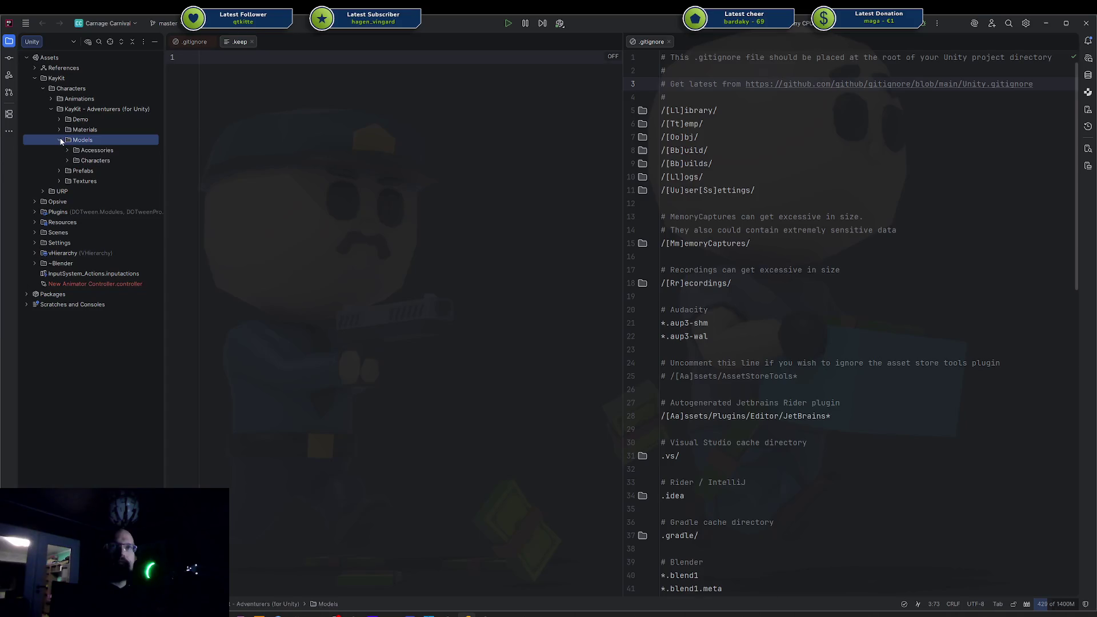
{"action": "left_click", "coordinate": [67, 158]}
{"action": "left_click", "coordinate": [66, 157]}
{"action": "left_click", "coordinate": [66, 149]}
{"action": "left_click", "coordinate": [59, 140]}
{"action": "left_click", "coordinate": [56, 131]}
{"action": "left_click", "coordinate": [60, 149]}
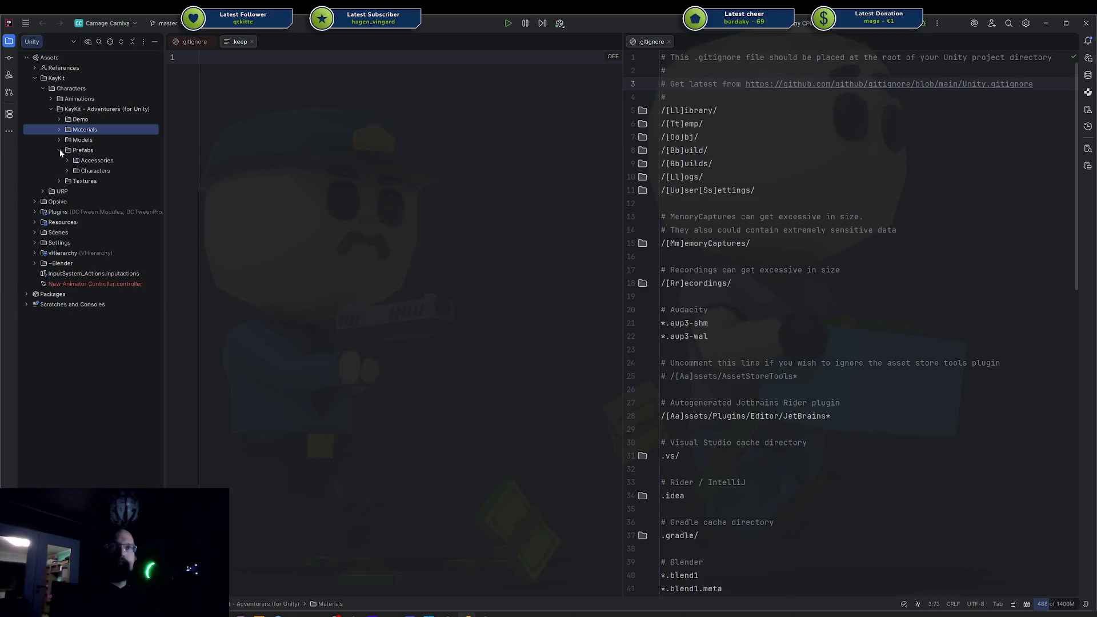
{"action": "left_click", "coordinate": [68, 170]}
{"action": "left_click", "coordinate": [68, 170]}
{"action": "left_click", "coordinate": [68, 160]}
{"action": "left_click", "coordinate": [67, 161]}
{"action": "left_click", "coordinate": [64, 181]}
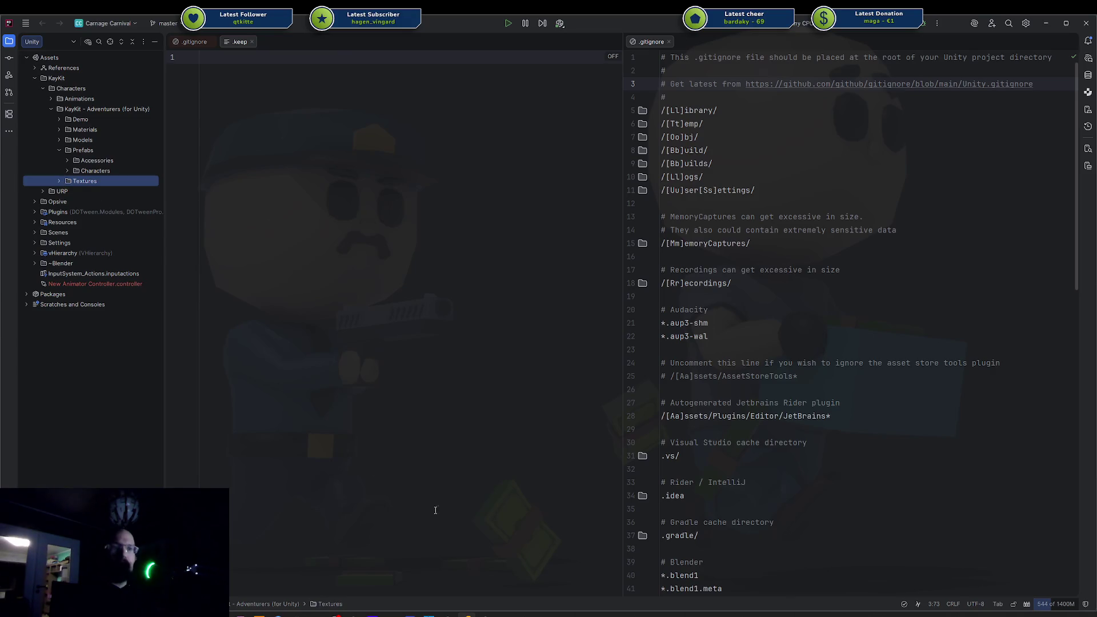
Delete the New Avatar Mask asset in Unity and return to Rider.
{"action": "key", "text": "alt+Tab"}
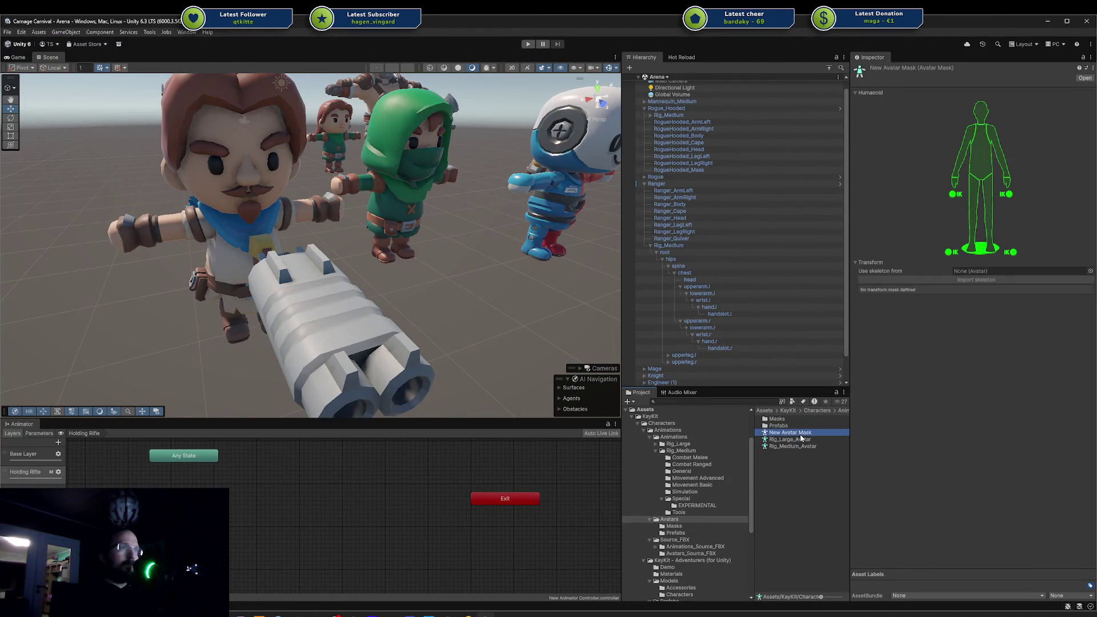
{"action": "key", "text": "Delete"}
{"action": "key", "text": "Return"}
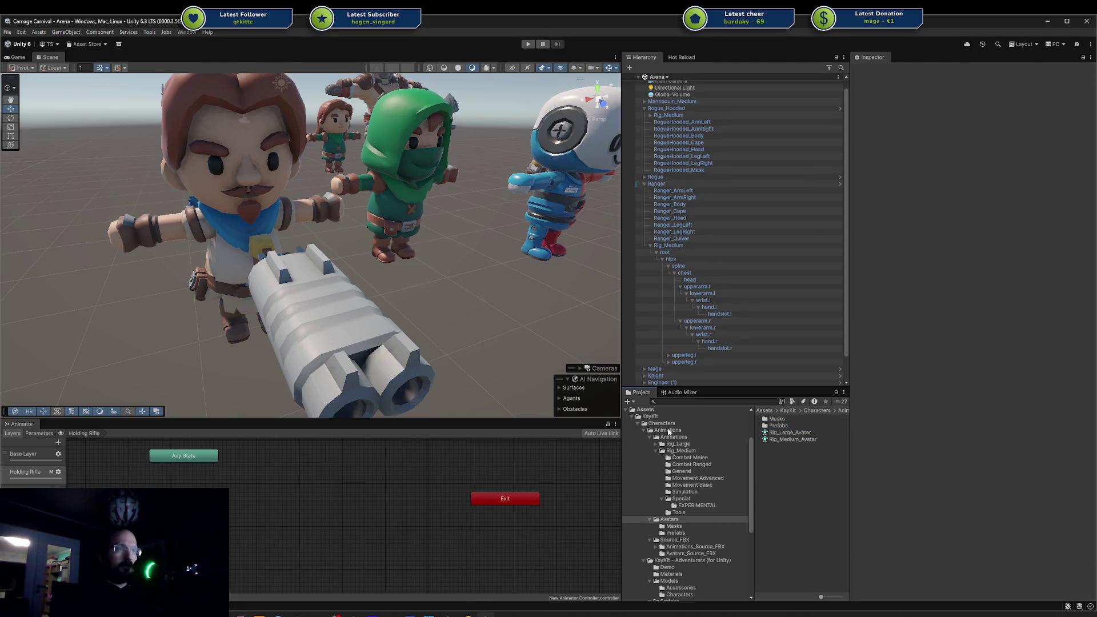
{"action": "left_click", "coordinate": [469, 611]}
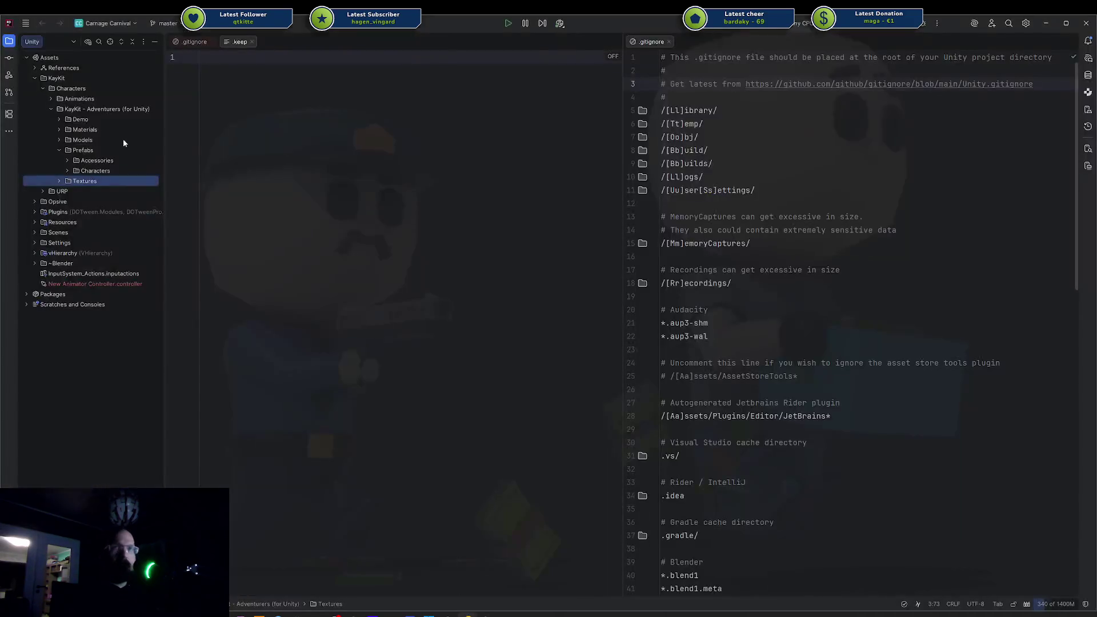
Open Animations > Avatars > Rig_Large_Avatar.asset in Rider, read through it, and close it.
{"action": "left_click", "coordinate": [51, 98]}
{"action": "left_click", "coordinate": [59, 108]}
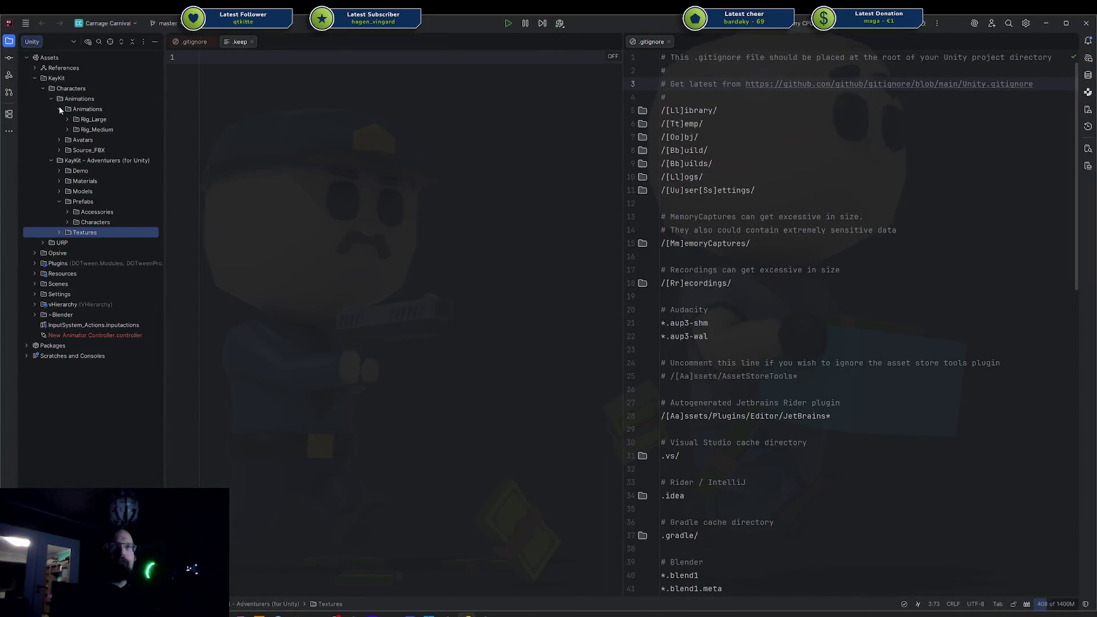
{"action": "left_click", "coordinate": [59, 140]}
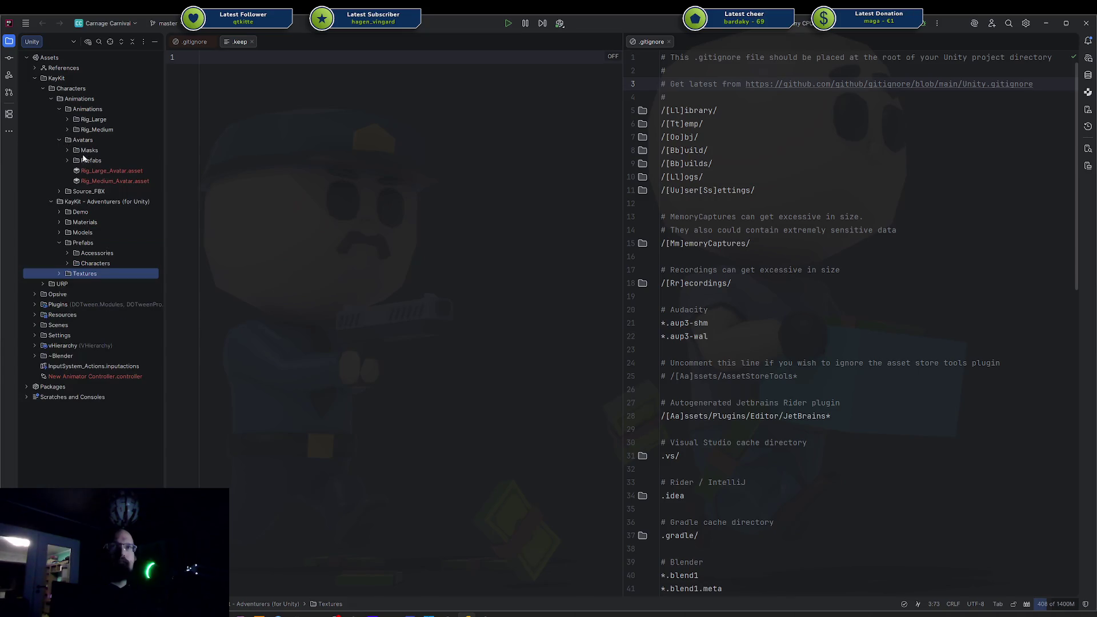
{"action": "left_click", "coordinate": [117, 174]}
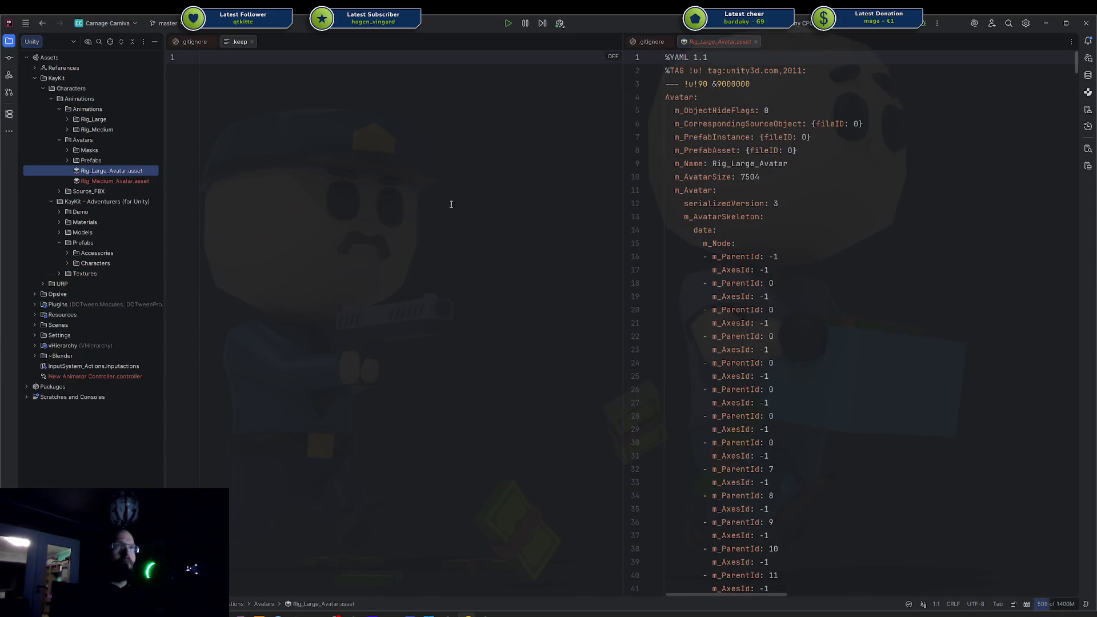
{"action": "scroll", "coordinate": [757, 271], "scroll_direction": "down", "scroll_amount": 20}
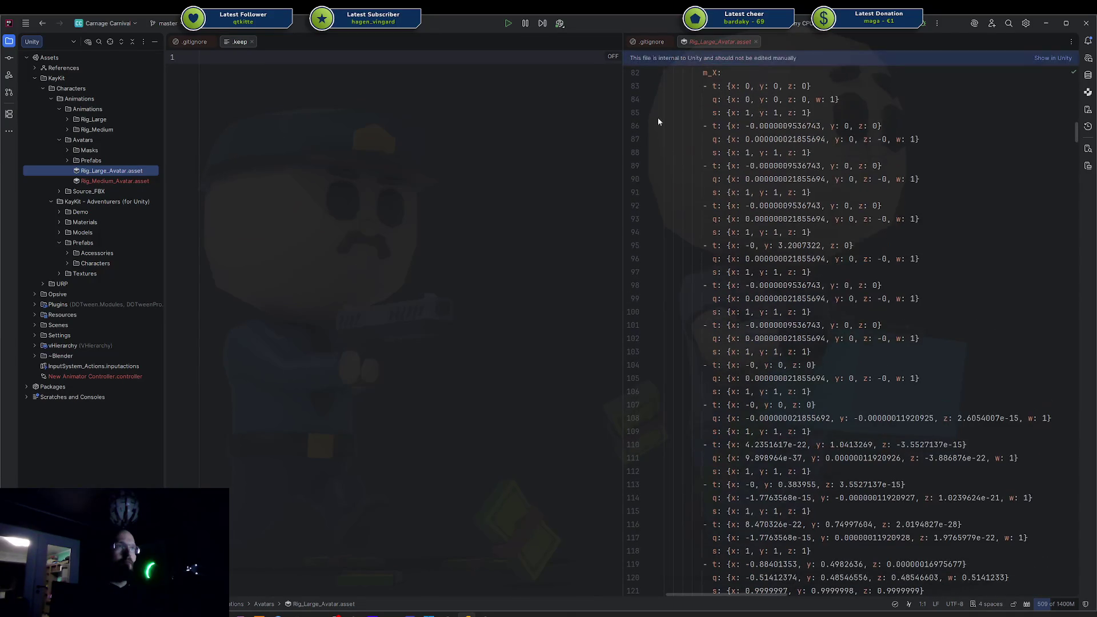
{"action": "key", "text": "ctrl+F4"}
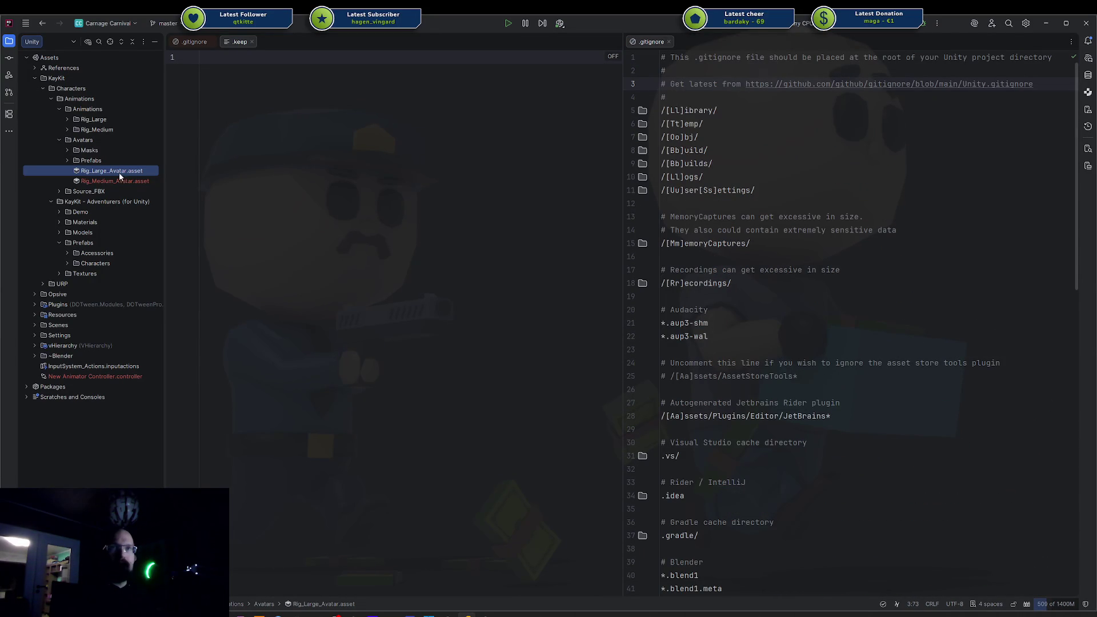
Expand Avatars > Prefabs to find the two Mannequin prefabs, then go back to Unity.
{"action": "left_click", "coordinate": [67, 150]}
{"action": "left_click", "coordinate": [68, 151]}
{"action": "double_click", "coordinate": [98, 162]}
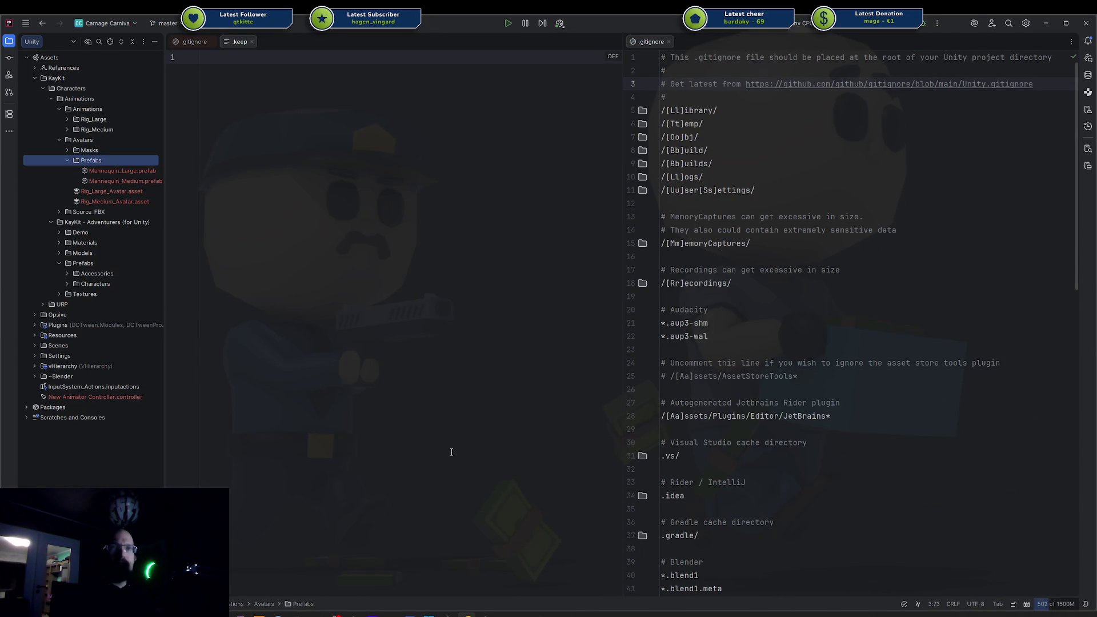
{"action": "left_click", "coordinate": [488, 616]}
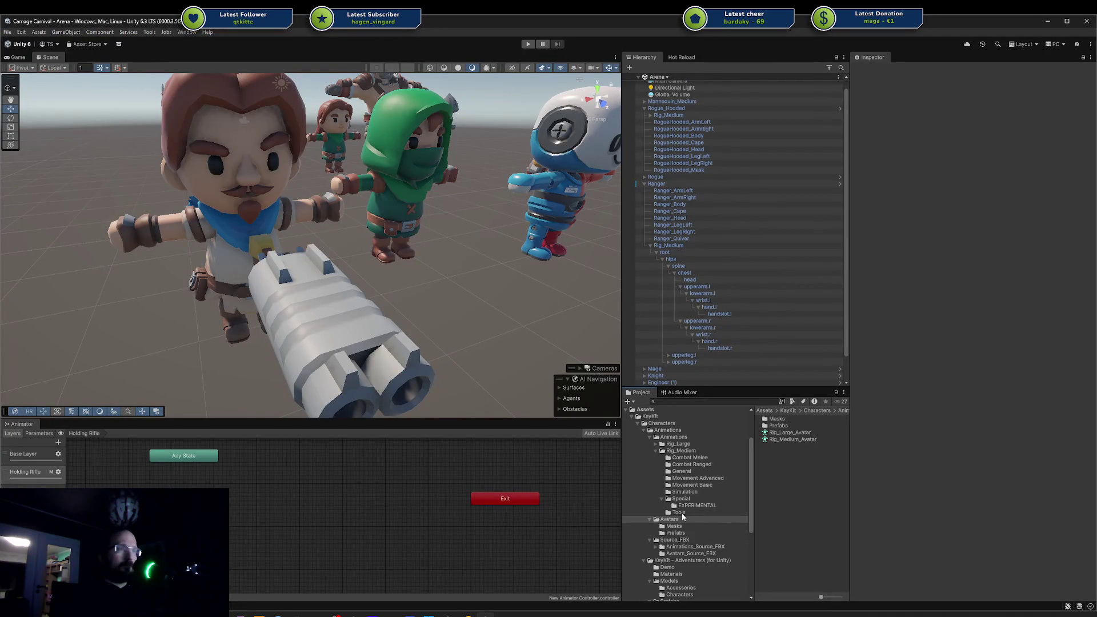
Select the Mannequin_Medium prefab in Avatars/Prefabs and locate its avatar asset.
{"action": "double_click", "coordinate": [777, 426]}
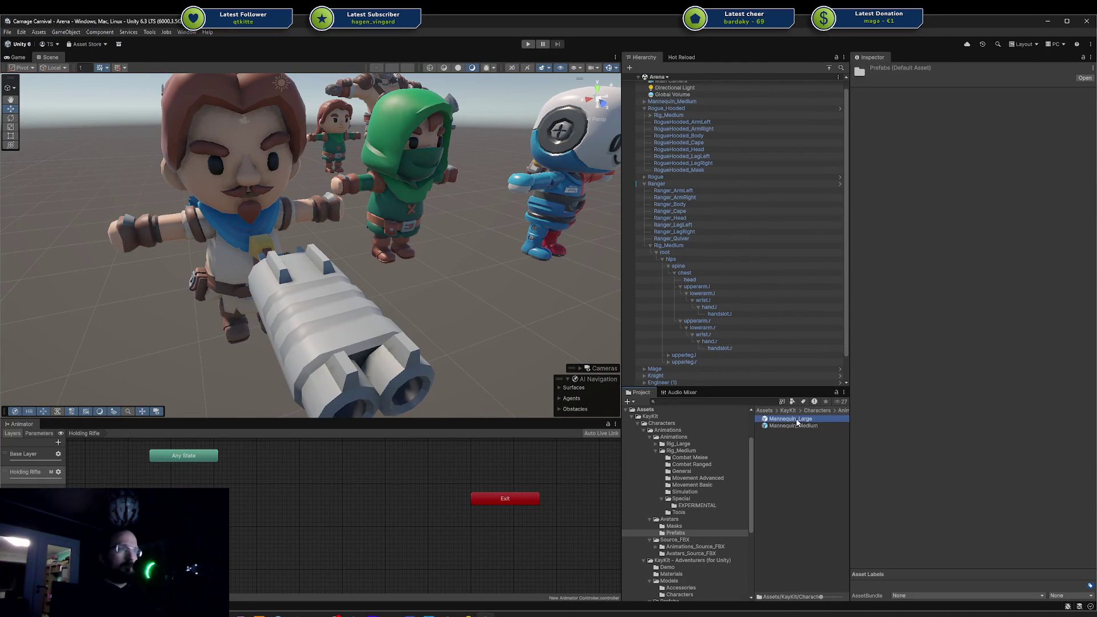
{"action": "left_click", "coordinate": [797, 426]}
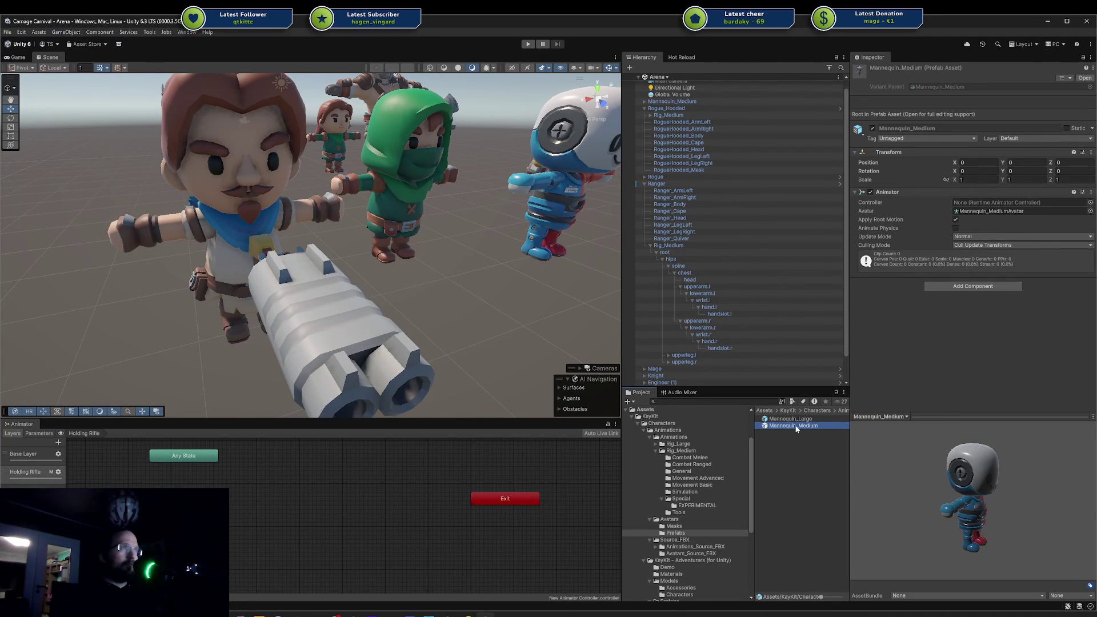
{"action": "left_click", "coordinate": [1038, 212]}
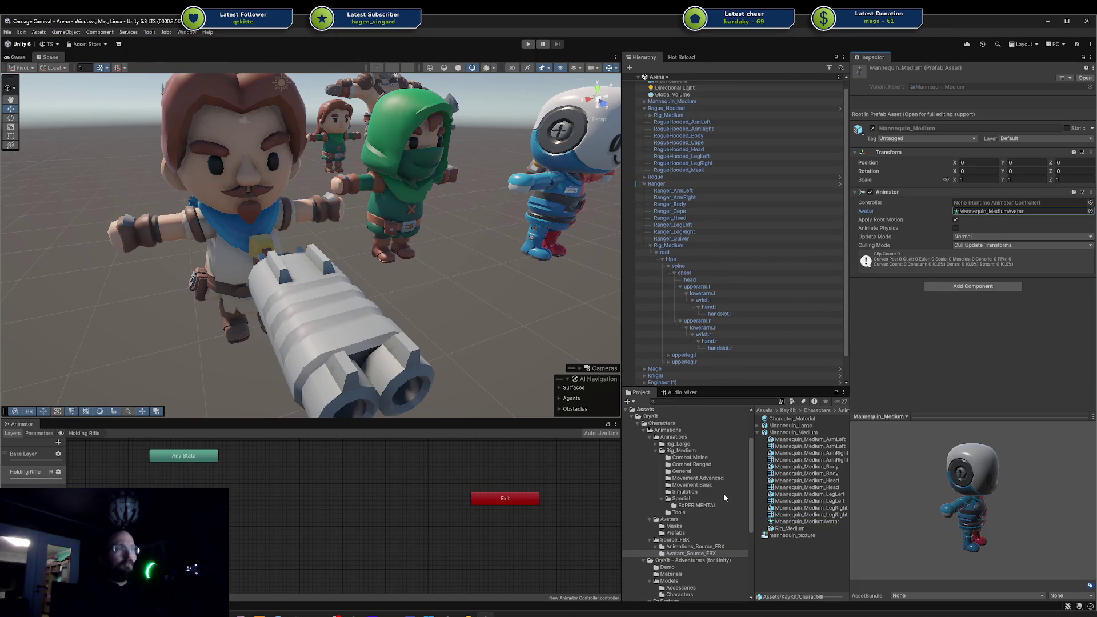
{"action": "left_click", "coordinate": [676, 520]}
{"action": "left_click", "coordinate": [811, 438]}
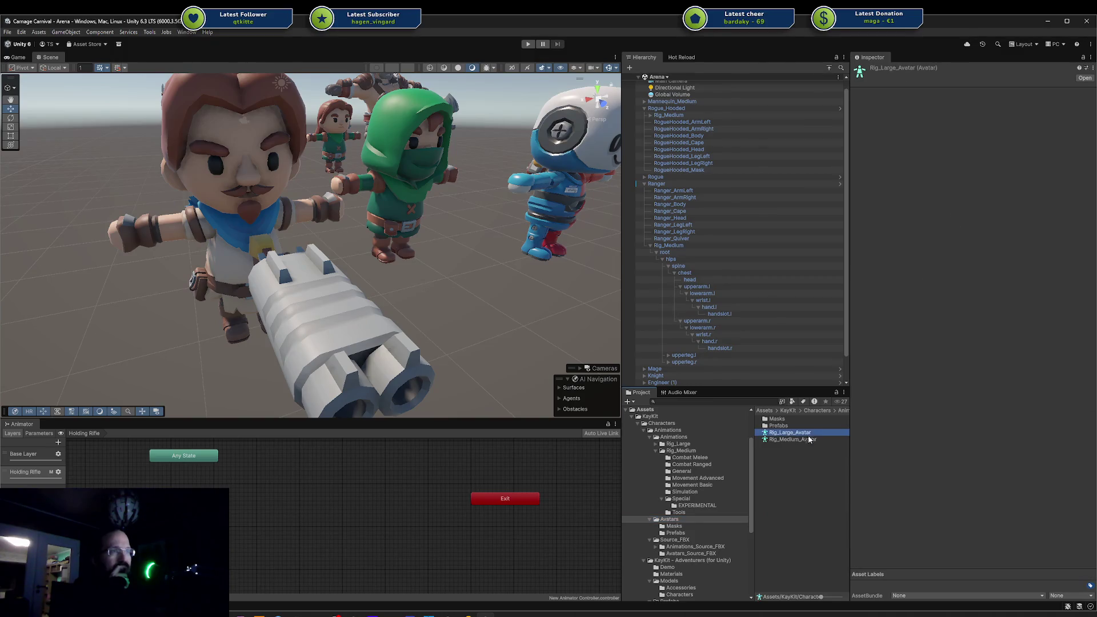
Select the Mannequin_Medium model in Avatars_Source_FBX to show its Humanoid rig settings.
{"action": "left_click", "coordinate": [695, 546]}
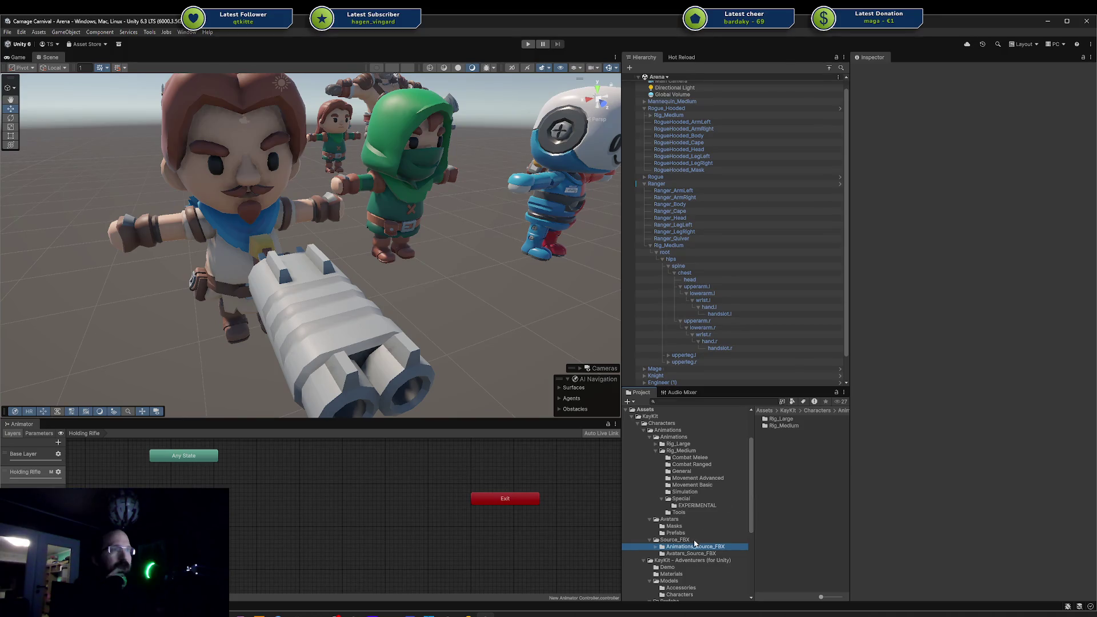
{"action": "left_click", "coordinate": [690, 554]}
{"action": "left_click", "coordinate": [809, 433]}
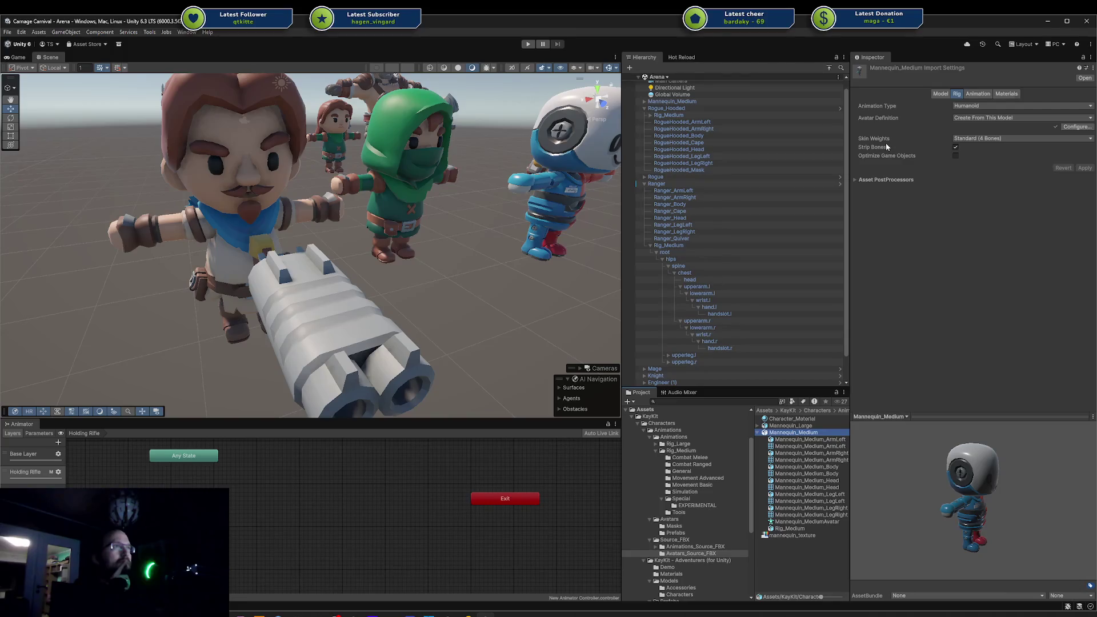
Review Mannequin_Medium's animation type options and Materials and Animation tabs, returning to Rig.
{"action": "left_click", "coordinate": [989, 104]}
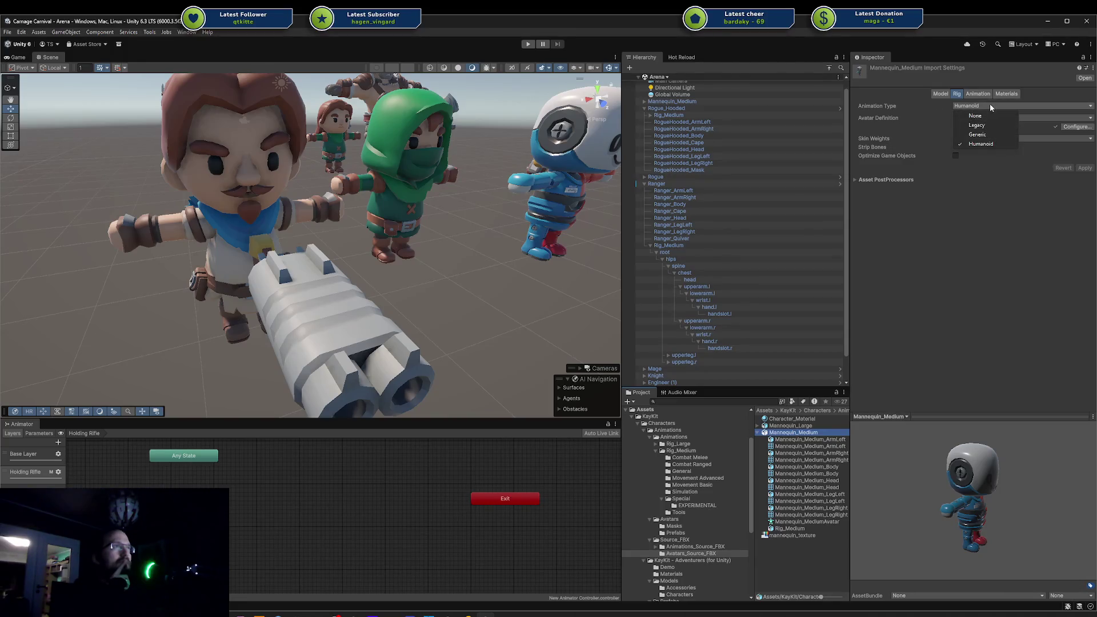
{"action": "left_click", "coordinate": [1007, 94]}
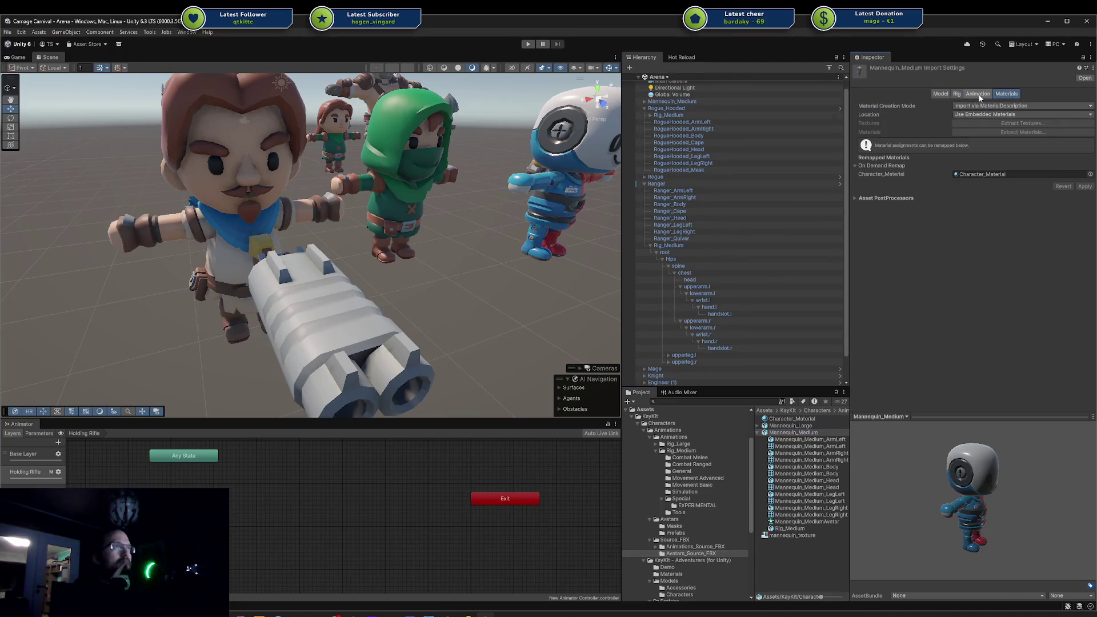
{"action": "left_click", "coordinate": [977, 94]}
{"action": "left_click", "coordinate": [956, 94]}
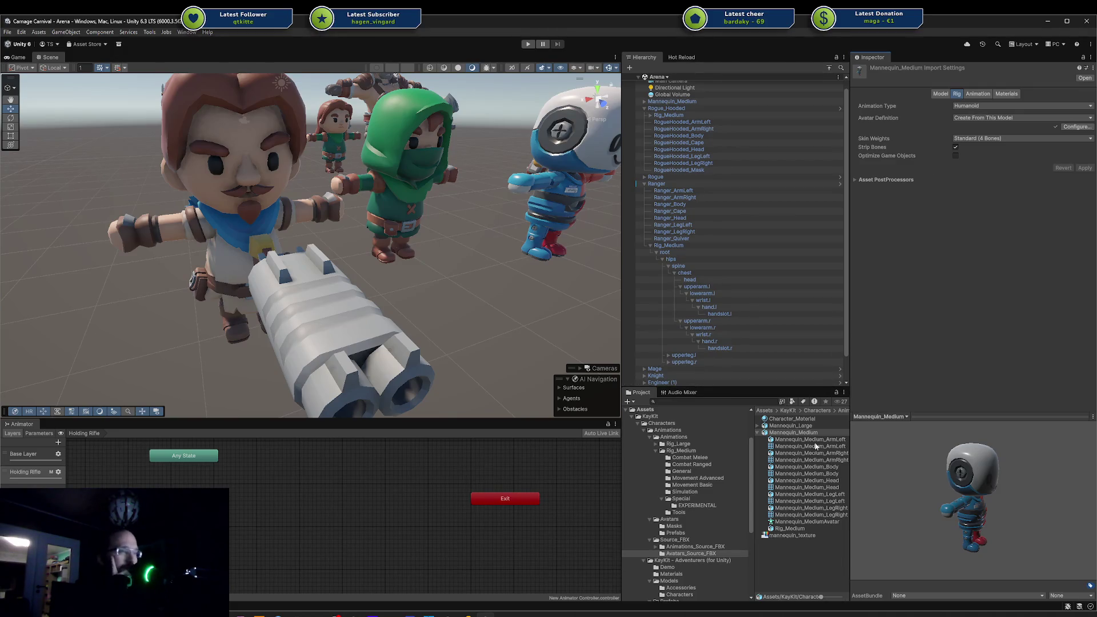
Dismiss Mannequin_Medium's context menu, collapse its sub-assets, and reselect the model.
{"action": "right_click", "coordinate": [794, 433]}
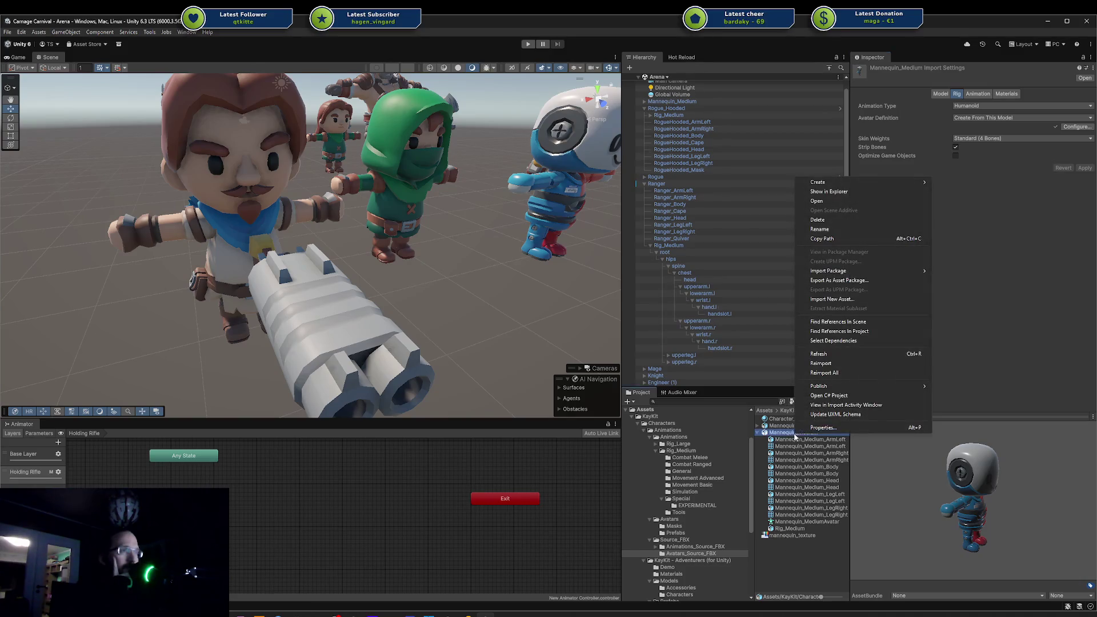
{"action": "mouse_move", "coordinate": [879, 184]}
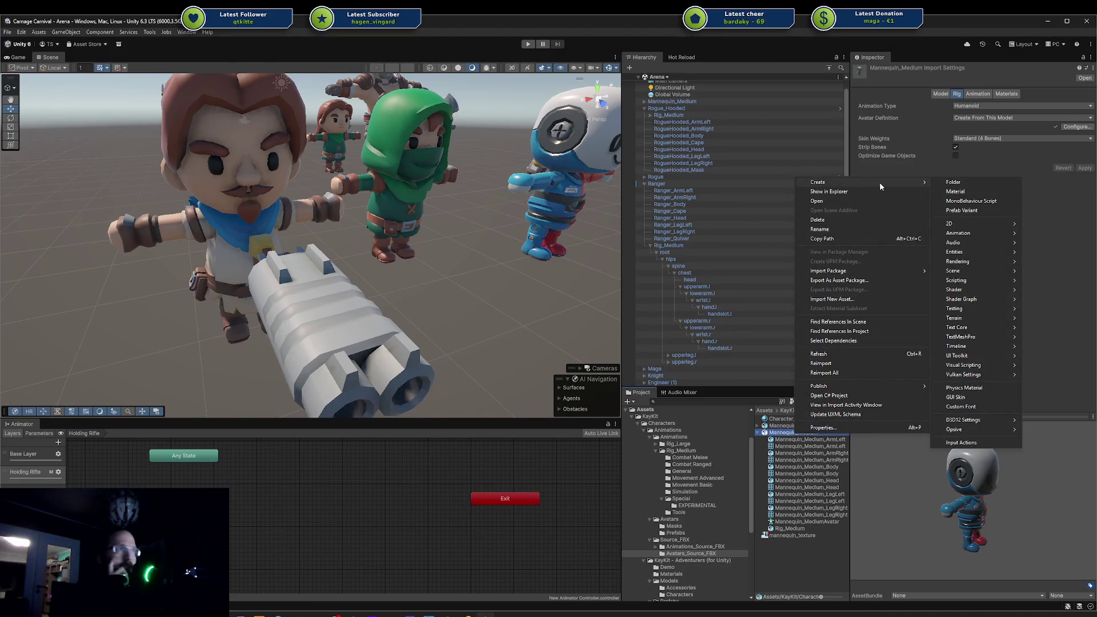
{"action": "mouse_move", "coordinate": [971, 234]}
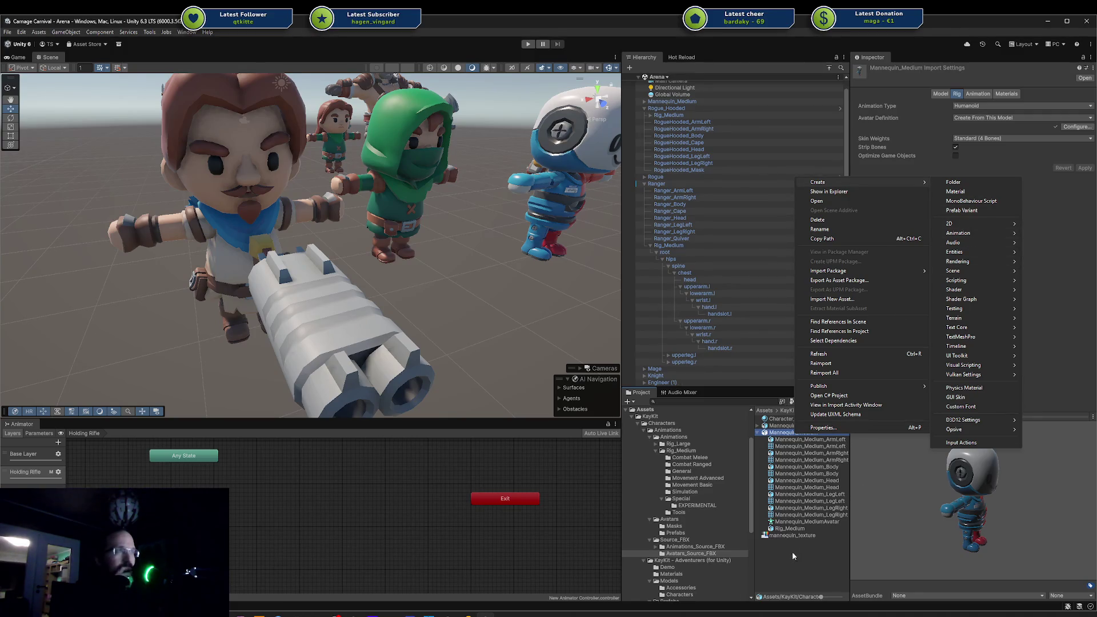
{"action": "left_click", "coordinate": [807, 557]}
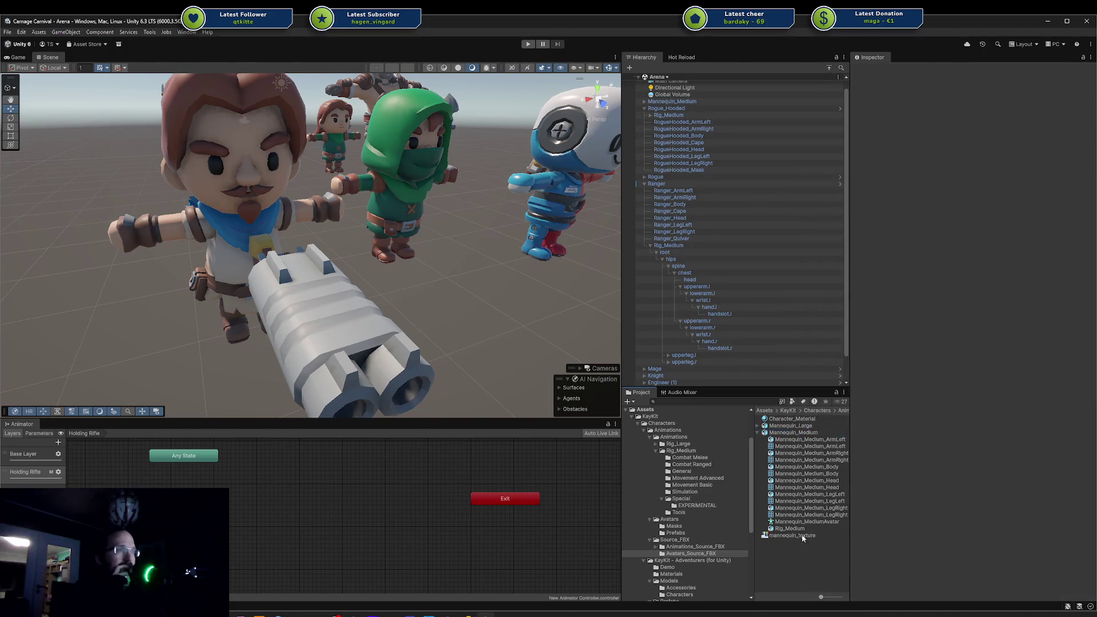
{"action": "left_click", "coordinate": [793, 434]}
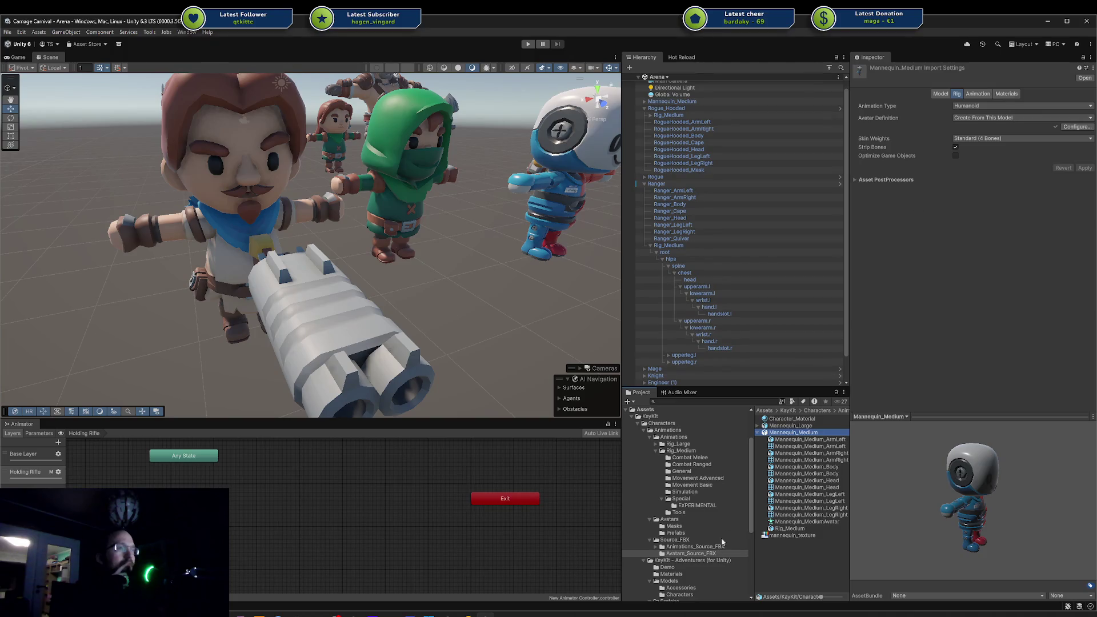
{"action": "left_click", "coordinate": [780, 537]}
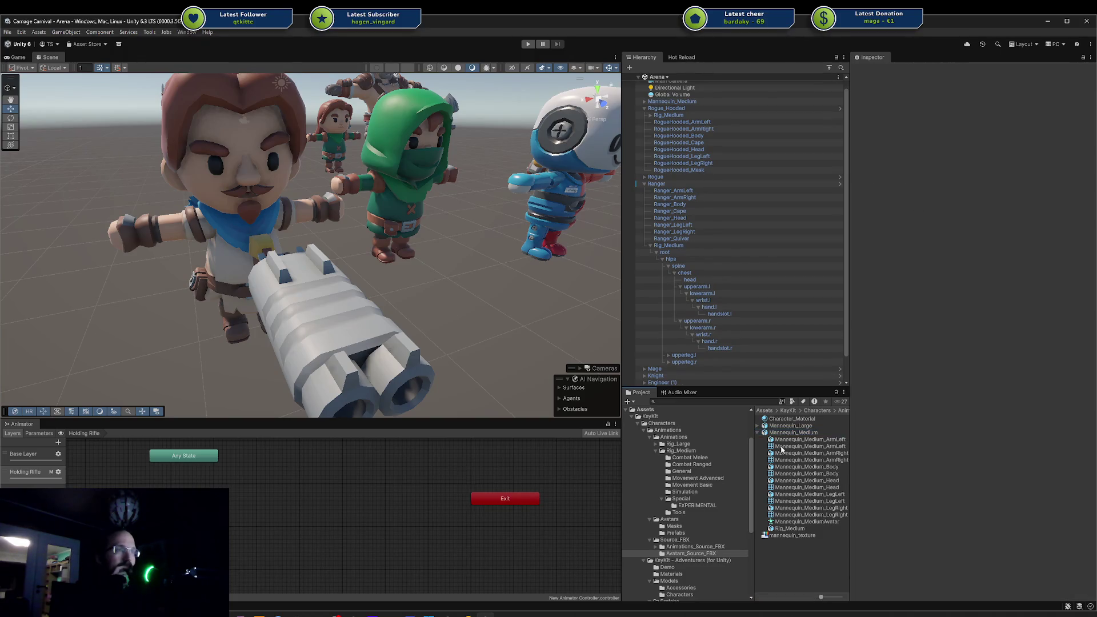
{"action": "left_click", "coordinate": [758, 433]}
{"action": "left_click", "coordinate": [793, 432]}
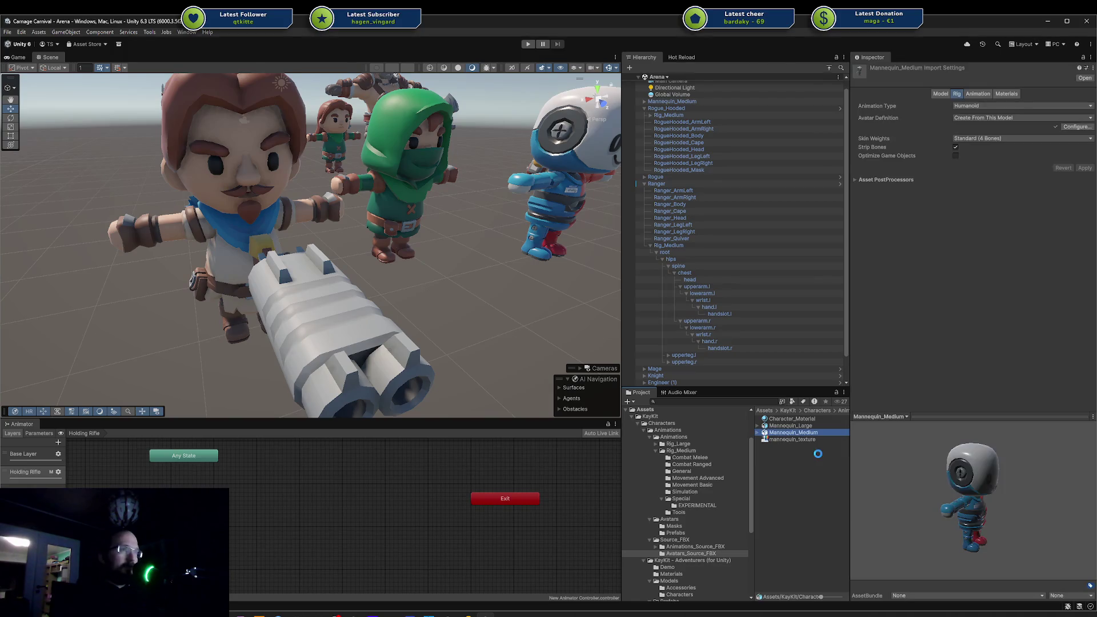
Duplicate Mannequin_Medium, set it to Copy From Other Avatar using Mannequin_MediumAvatar, and apply.
{"action": "key", "text": "ctrl+d"}
{"action": "left_click", "coordinate": [1006, 118]}
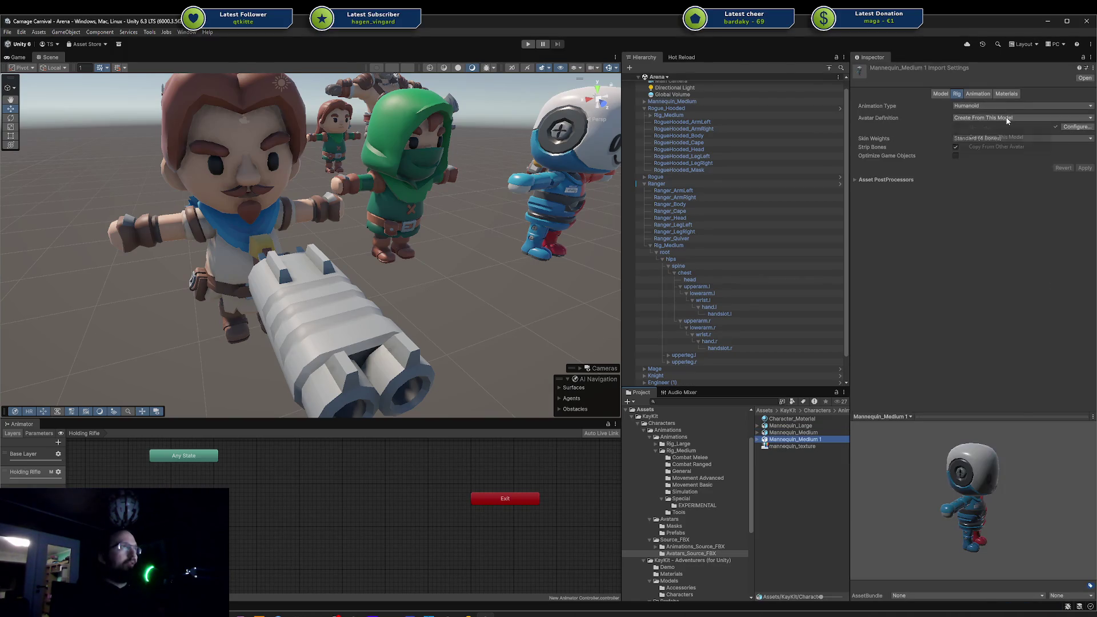
{"action": "left_click", "coordinate": [1005, 146]}
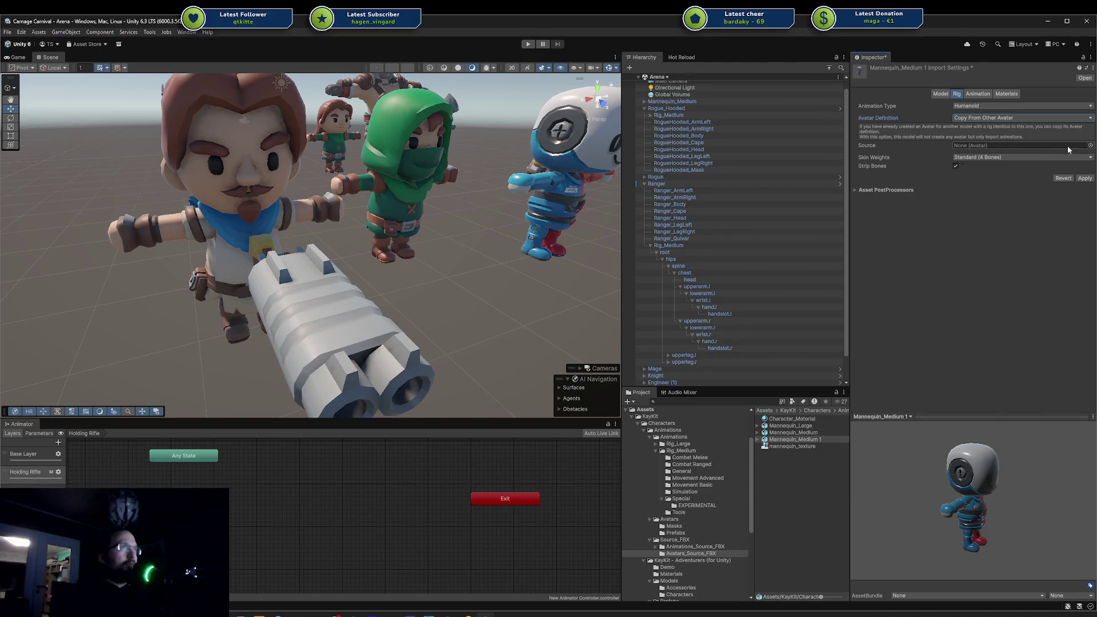
{"action": "left_click", "coordinate": [757, 432]}
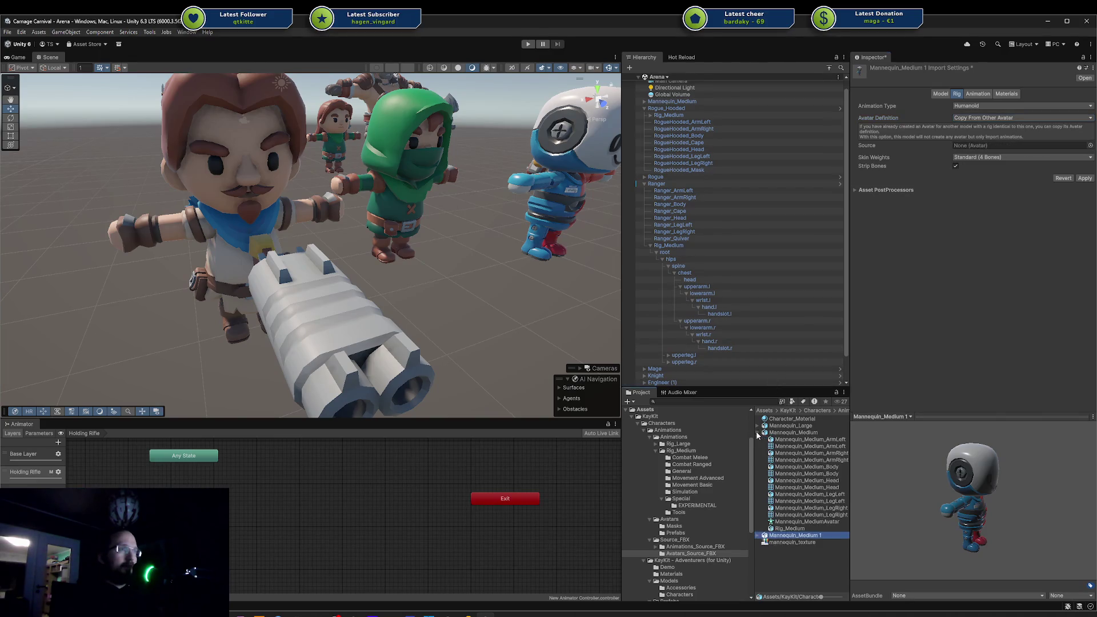
{"action": "mouse_move", "coordinate": [782, 522]}
{"action": "left_mouse_down"}
{"action": "mouse_move", "coordinate": [1039, 191]}
{"action": "mouse_move", "coordinate": [1001, 146]}
{"action": "left_mouse_up"}
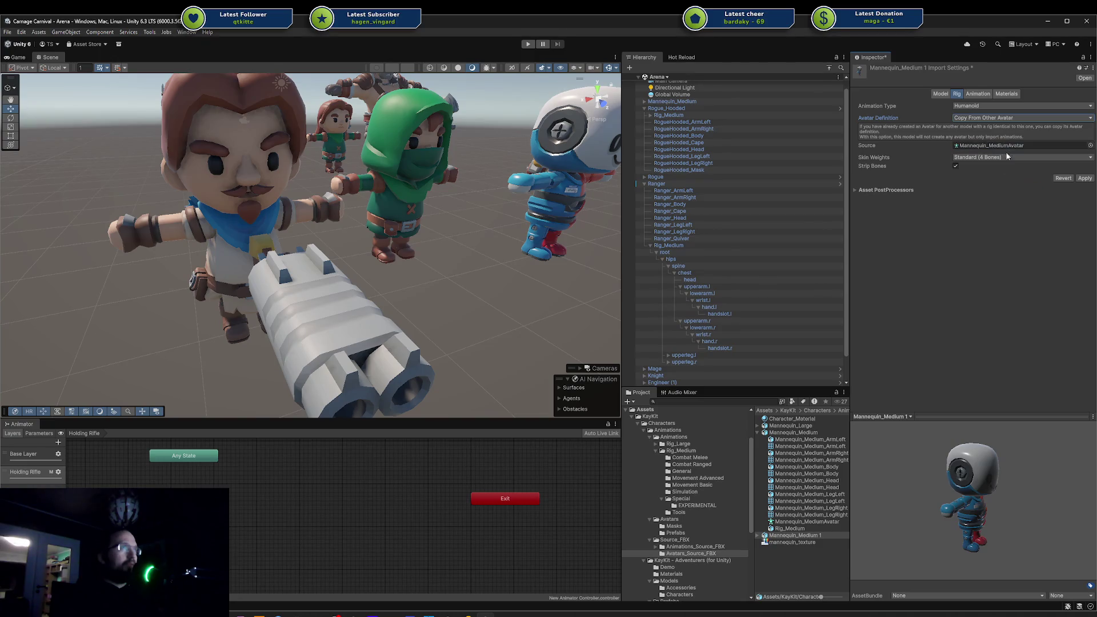
{"action": "left_click", "coordinate": [1085, 178]}
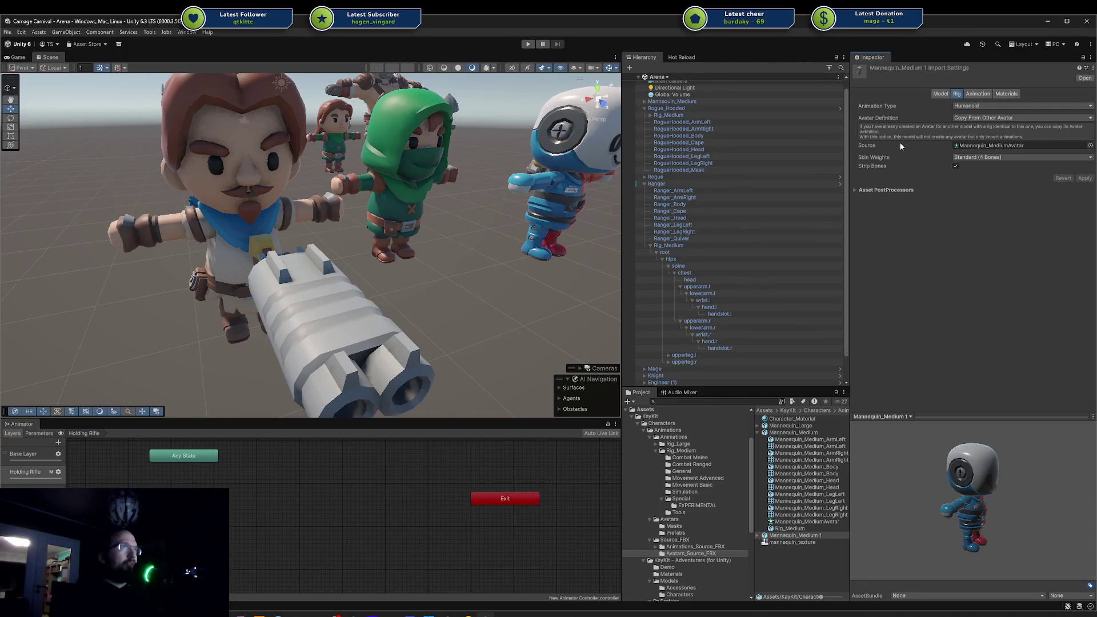
Toggle the copy's Avatar Definition to Create From This Model and back to Copy, then save.
{"action": "right_click", "coordinate": [971, 146]}
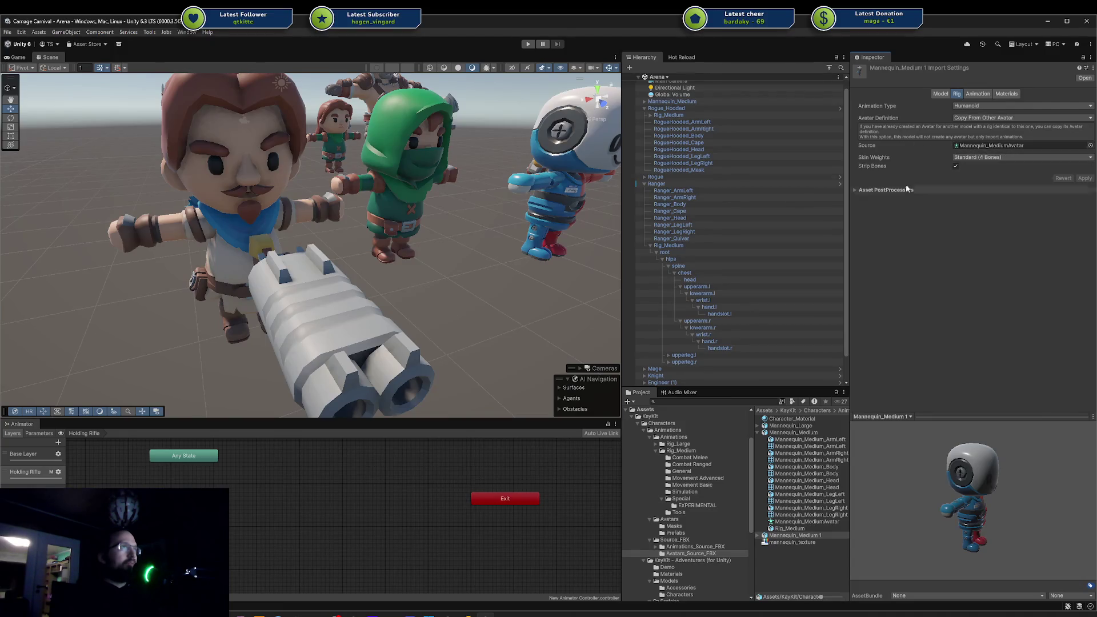
{"action": "right_click", "coordinate": [873, 147]}
{"action": "left_click", "coordinate": [1010, 119]}
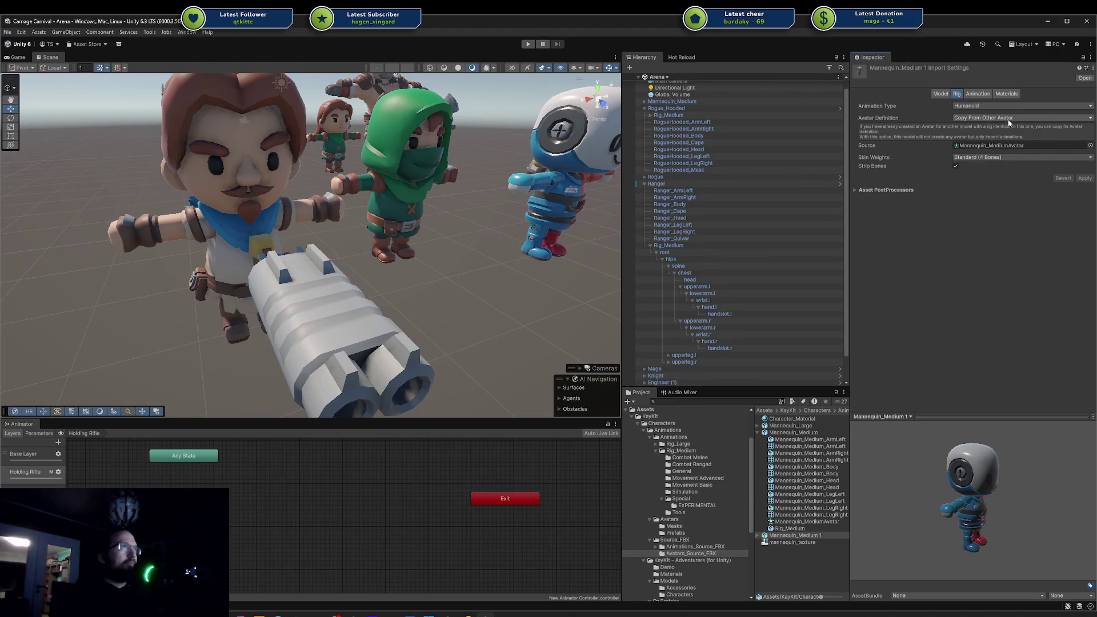
{"action": "left_click", "coordinate": [1010, 118]}
{"action": "left_click", "coordinate": [1012, 137]}
{"action": "left_click", "coordinate": [1002, 118]}
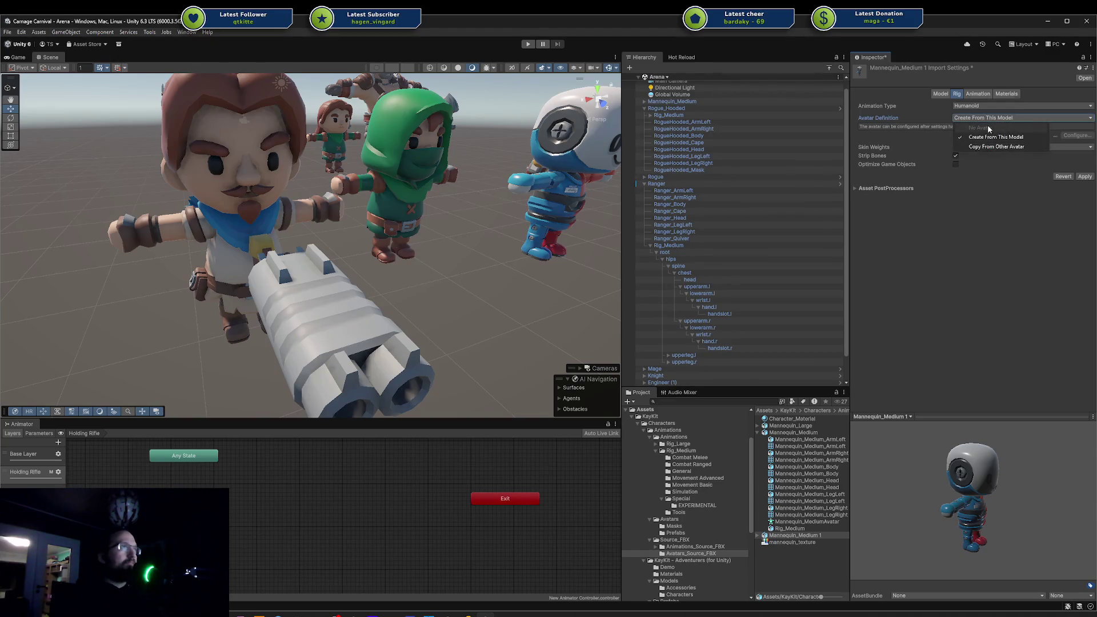
{"action": "left_click", "coordinate": [991, 148]}
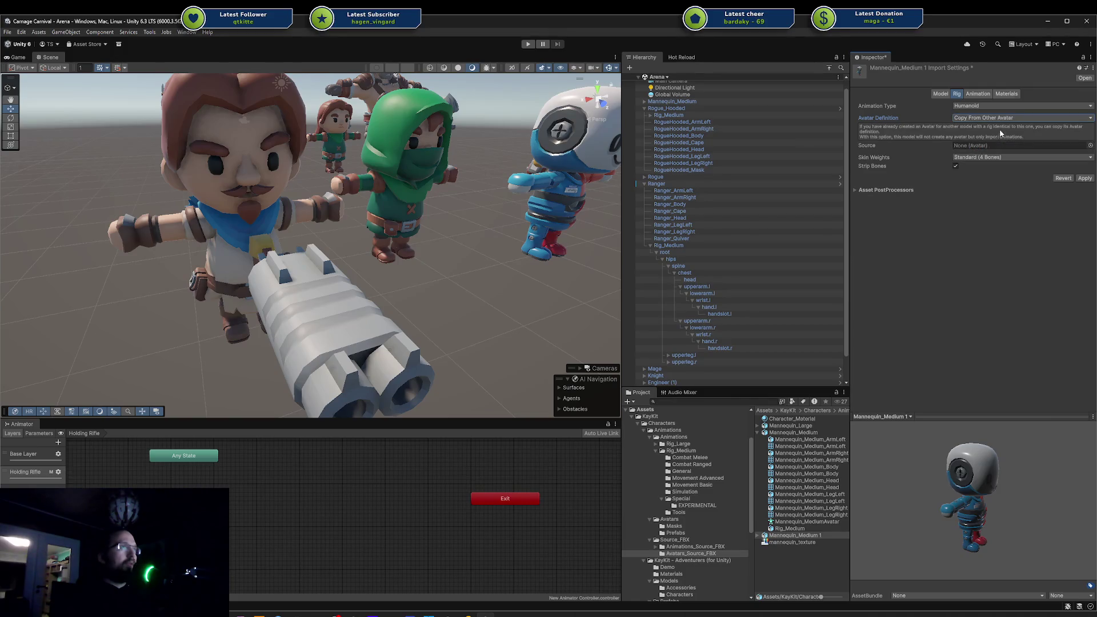
{"action": "left_click", "coordinate": [963, 169]}
{"action": "left_click", "coordinate": [704, 393]}
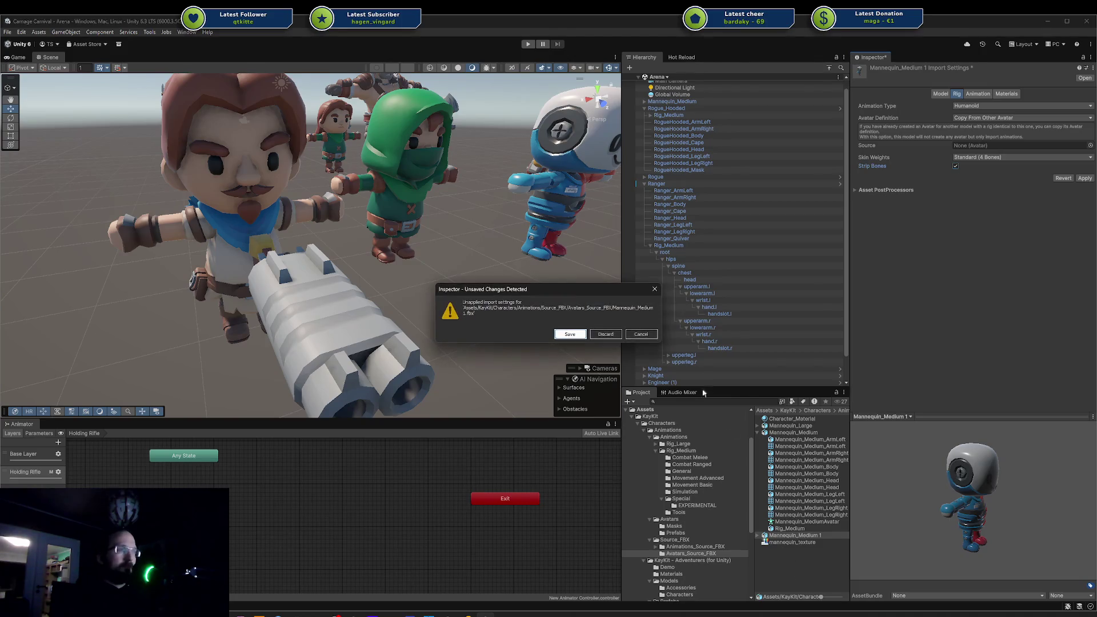
{"action": "key", "text": "Return"}
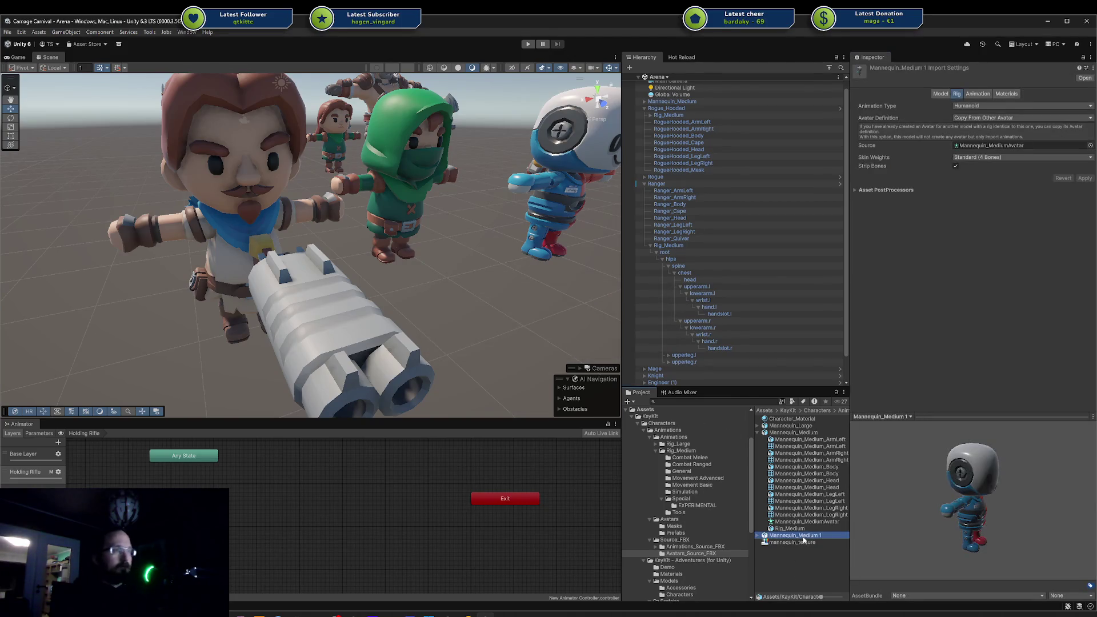
Delete the Mannequin_Medium 1 copy and select Mannequin_MediumAvatar.
{"action": "key", "text": "Delete"}
{"action": "key", "text": "Return"}
{"action": "left_click", "coordinate": [803, 522]}
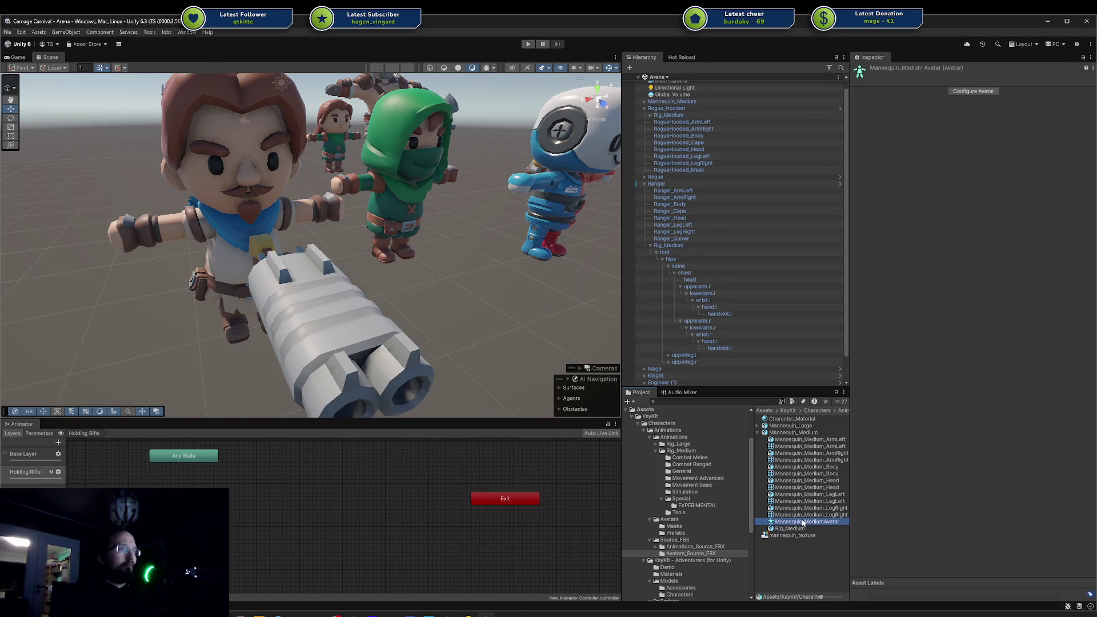
Duplicate Mannequin_MediumAvatar into a standalone avatar asset in the folder.
{"action": "key", "text": "ctrl+d"}
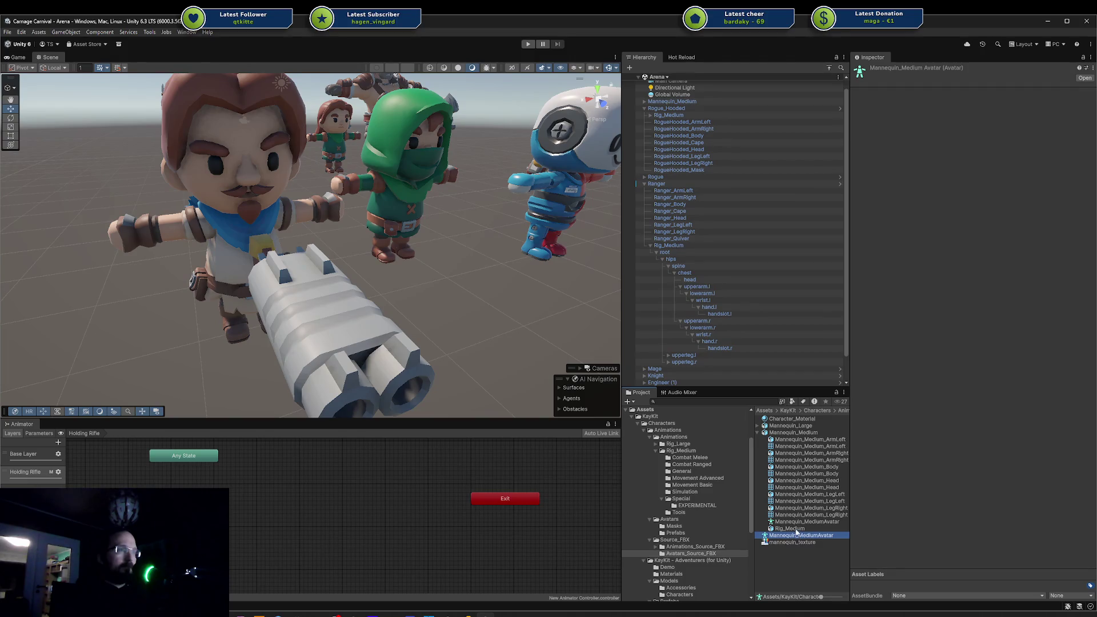
{"action": "left_click", "coordinate": [796, 528]}
{"action": "left_click", "coordinate": [793, 536]}
Create a New Avatar Mask whose skeleton comes from Mannequin_MediumAvatar.
{"action": "right_click", "coordinate": [787, 552]}
{"action": "mouse_move", "coordinate": [834, 302]}
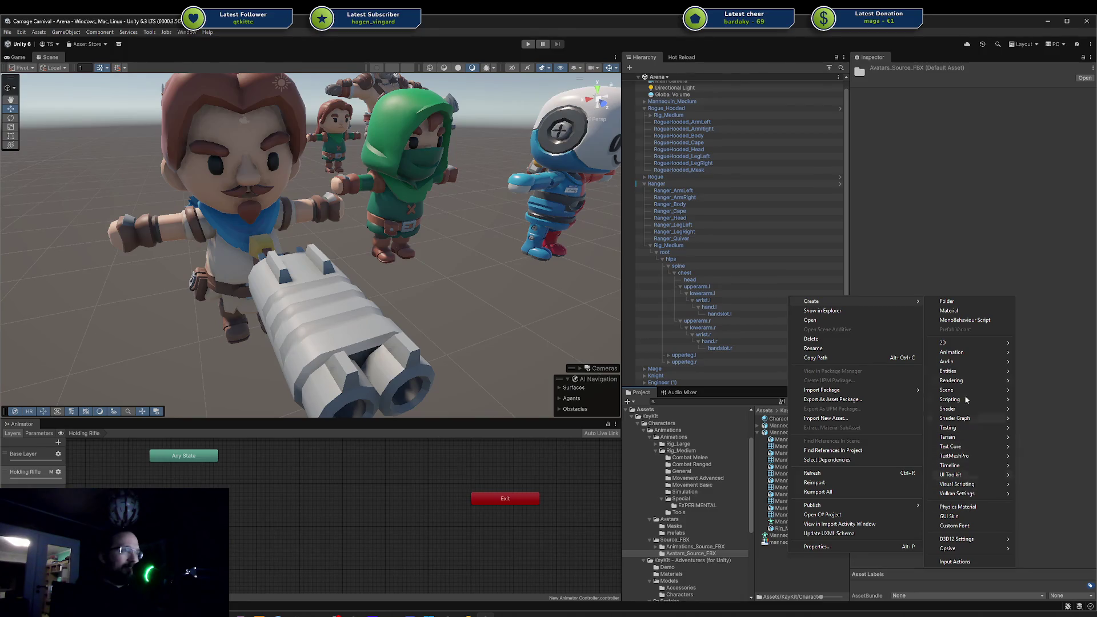
{"action": "mouse_move", "coordinate": [966, 354]}
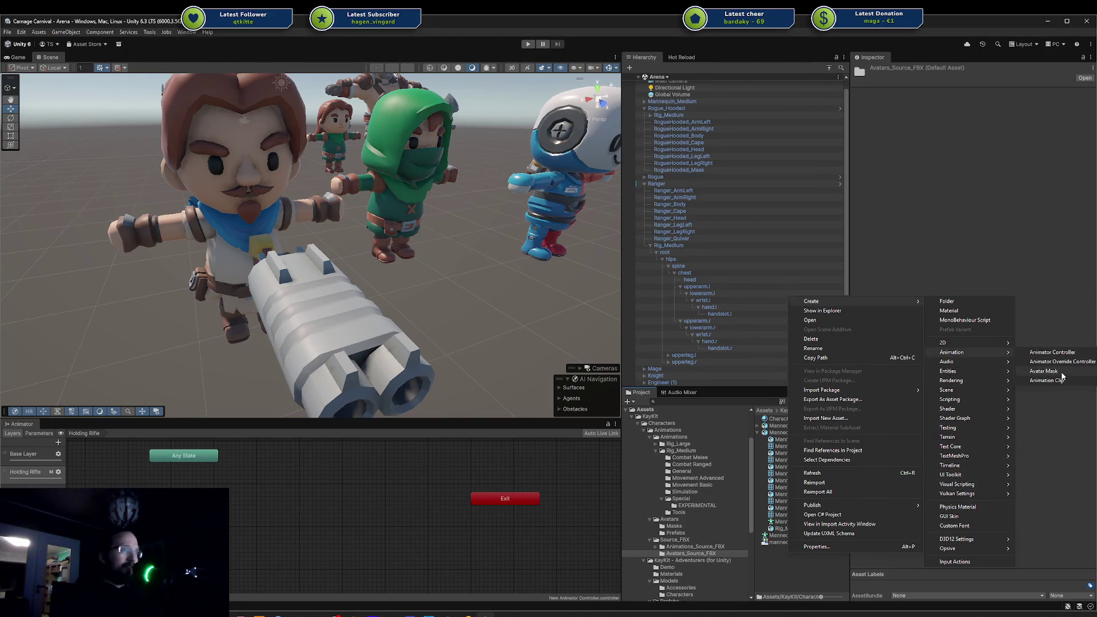
{"action": "left_click", "coordinate": [1061, 373]}
{"action": "left_click_drag", "start_coordinate": [794, 537], "coordinate": [985, 272]}
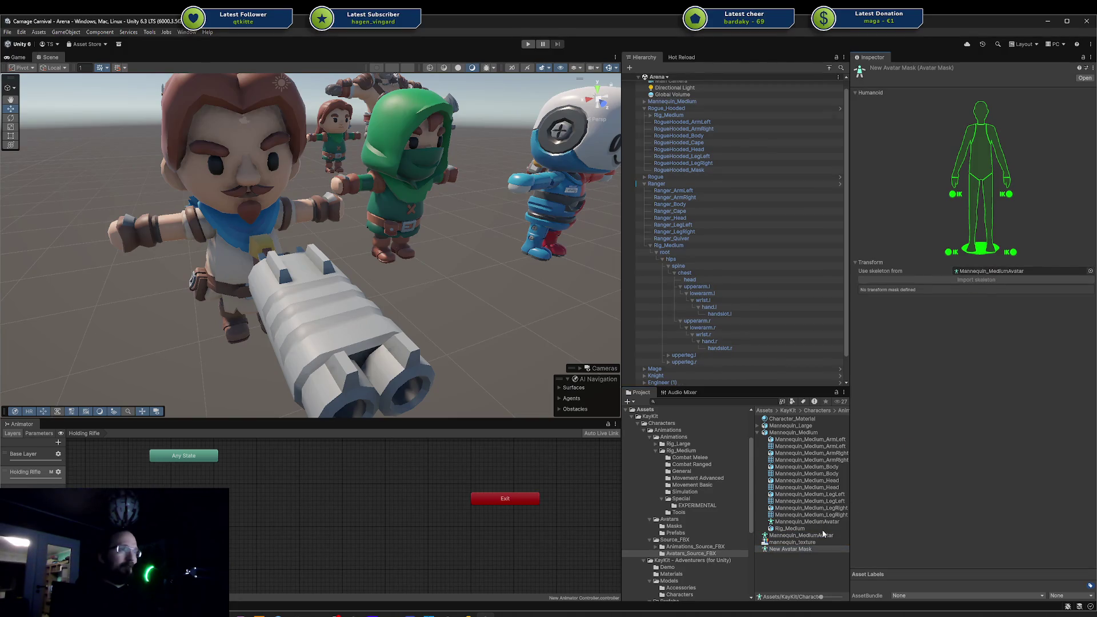
Delete both the extracted avatar copy and the New Avatar Mask.
{"action": "left_click", "coordinate": [805, 536], "text": "ctrl"}
{"action": "key", "text": "Delete"}
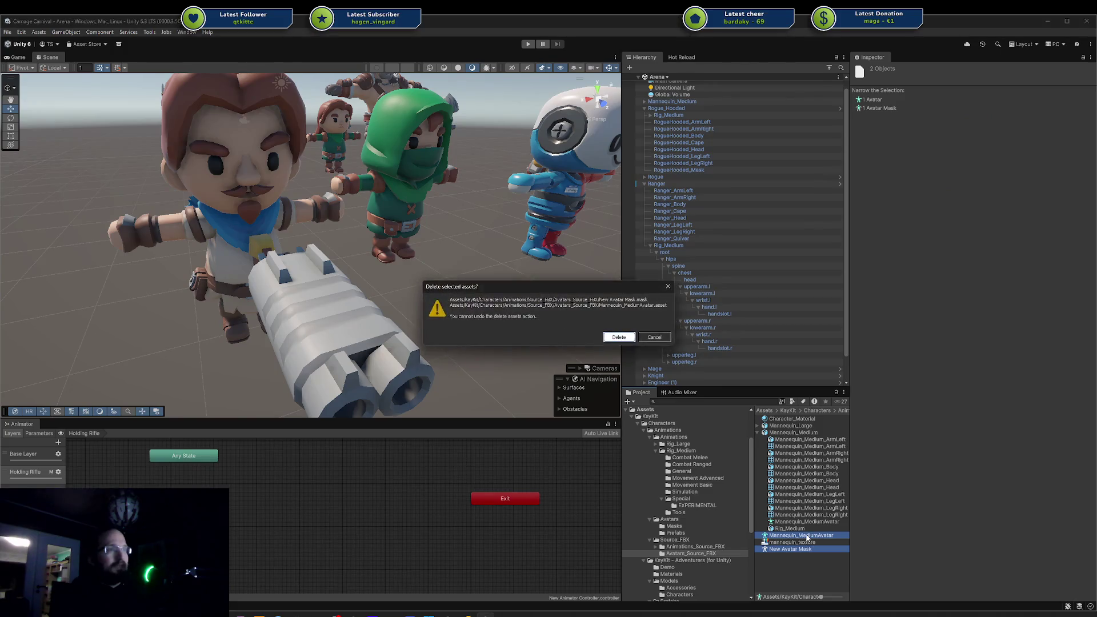
{"action": "key", "text": "Return"}
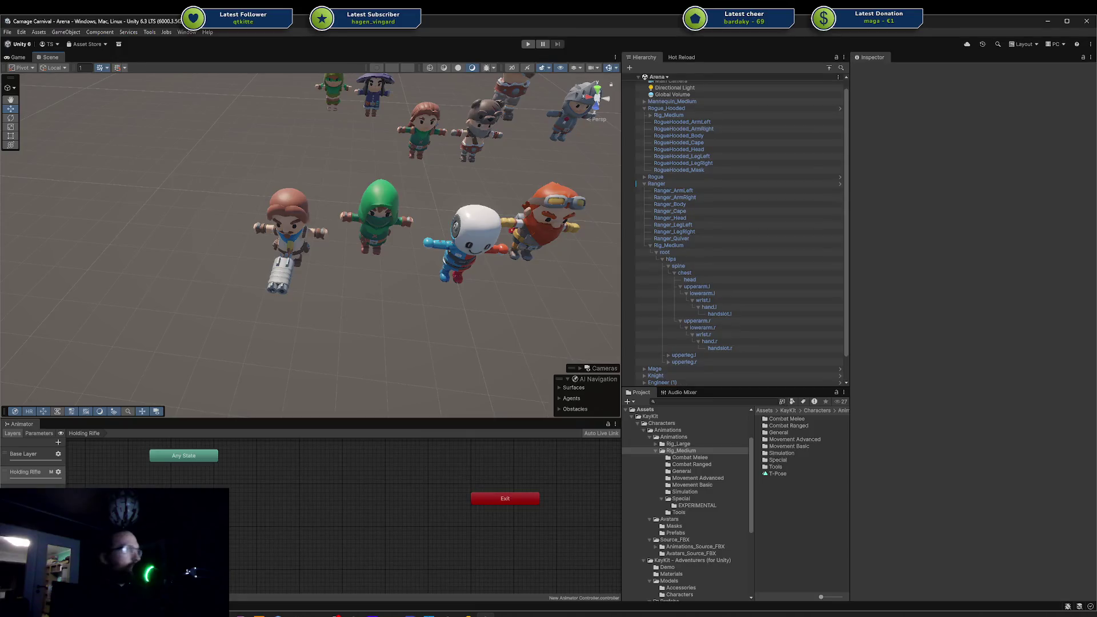